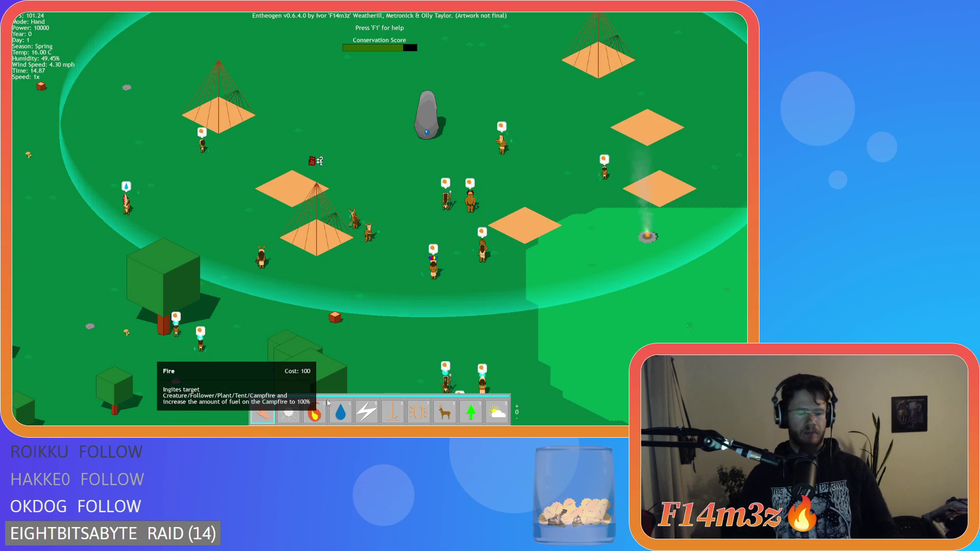
# Quit the running Entheogen test and confirm to return to the sc_drawHotbar script
pyautogui.press('Escape')
pyautogui.click(393, 269)
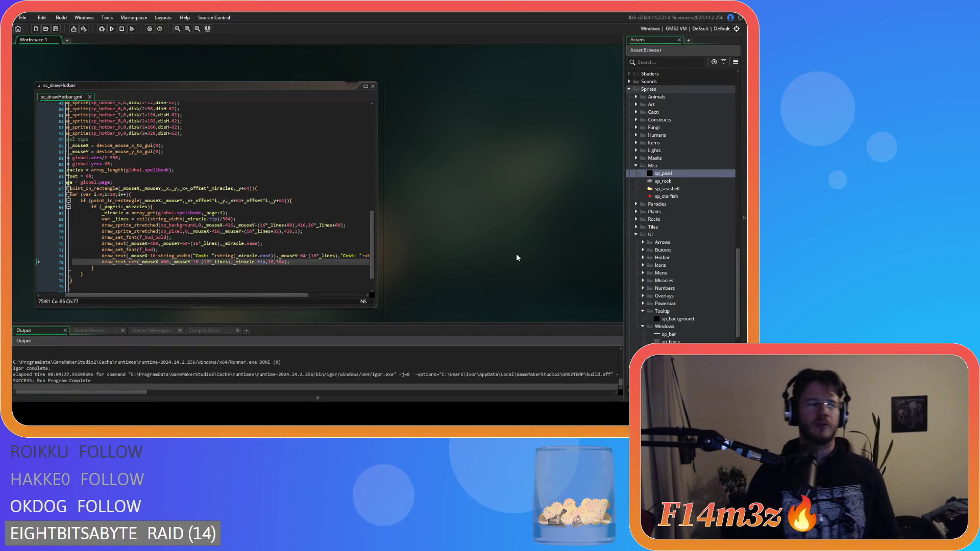
# Run the project again, then open sc_miracleFire from Scripts > Miracles at the Fire tip line
pyautogui.press('F5')
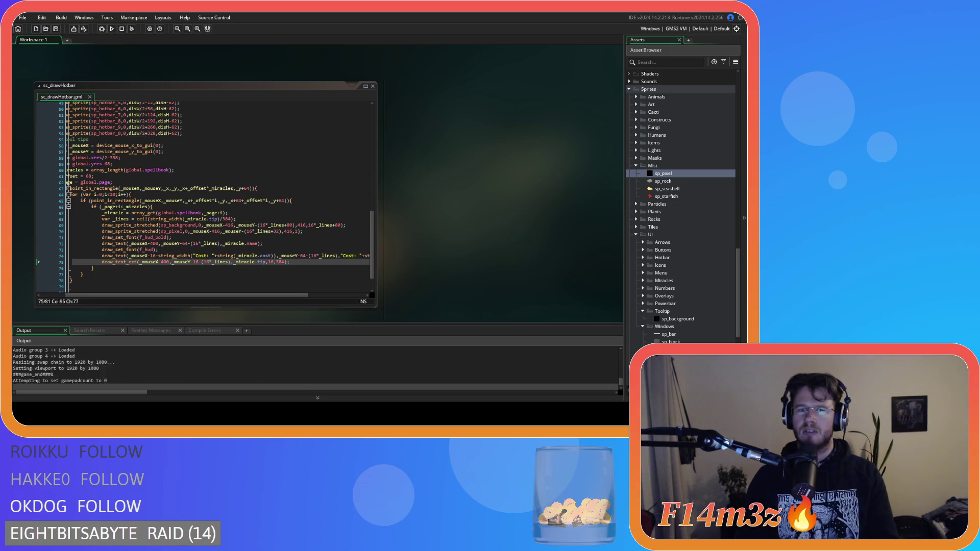
pyautogui.scroll(-15, 683, 236)
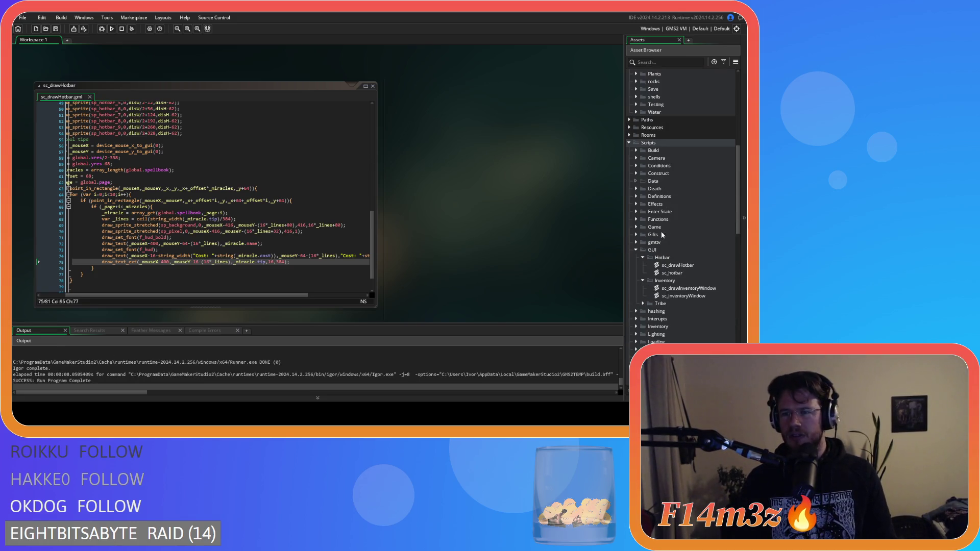
pyautogui.scroll(8, 659, 288)
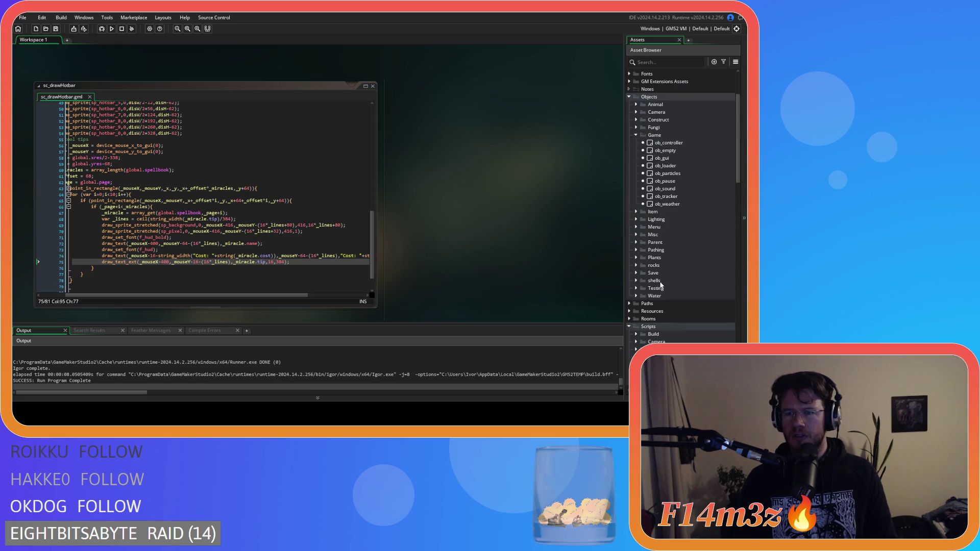
pyautogui.scroll(-12, 662, 285)
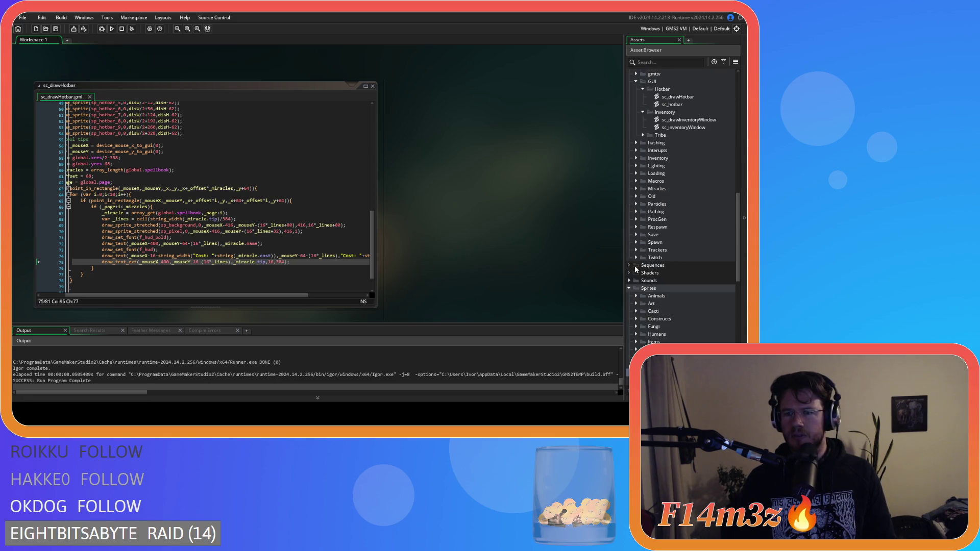
pyautogui.click(636, 189)
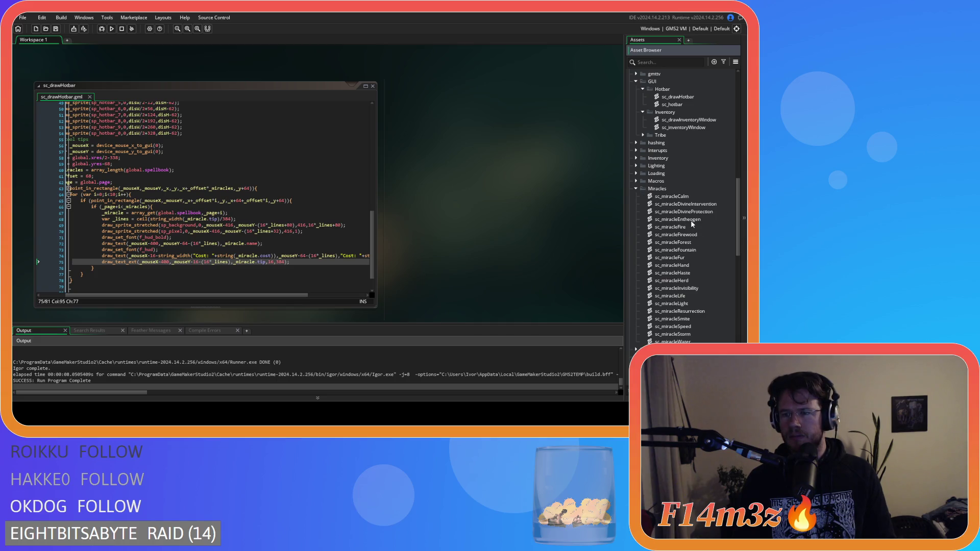
pyautogui.doubleClick(679, 226)
pyautogui.click(144, 138)
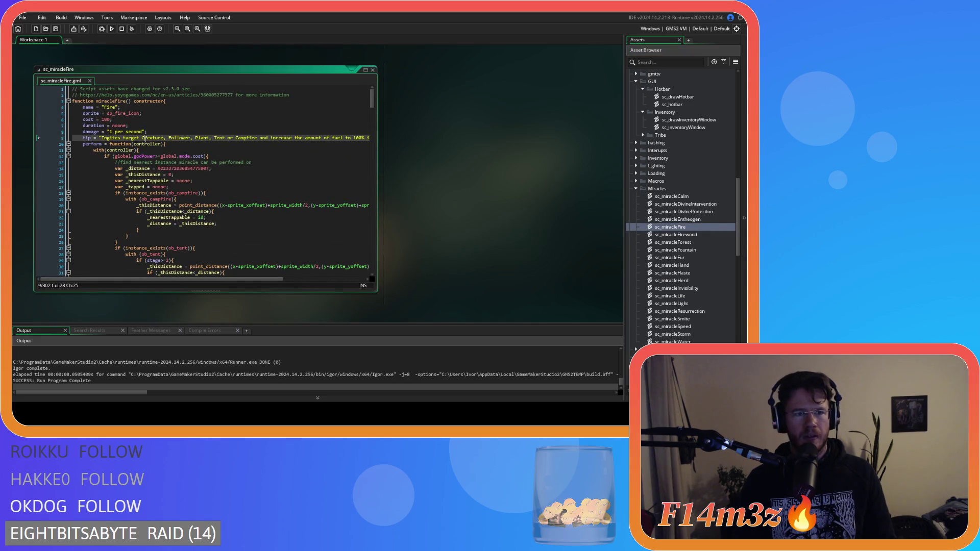
# Inspect the Fire tip text on line 9 of sc_miracleFire, then build and run the game
pyautogui.press('Down')
pyautogui.press('Down')
pyautogui.press('Down')
pyautogui.press('End')
pyautogui.click(272, 138)
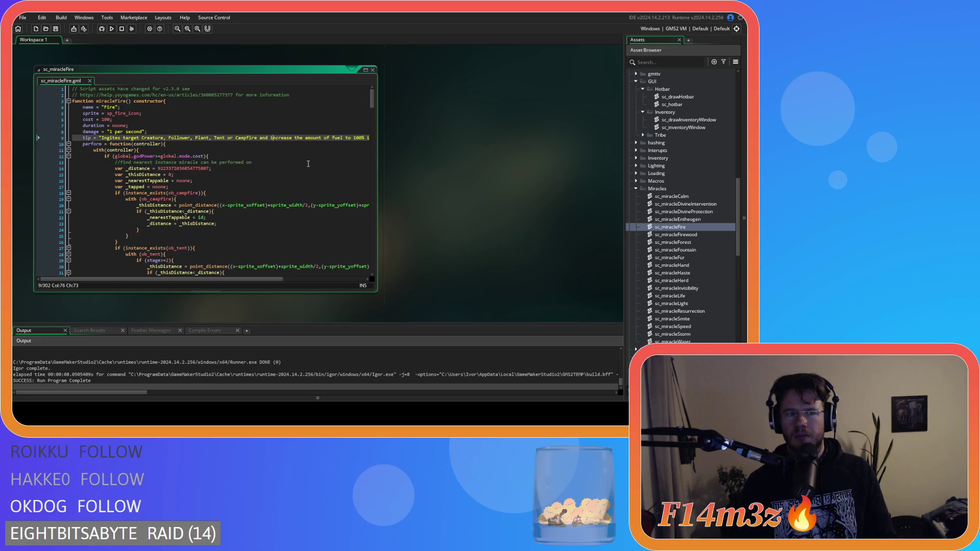
pyautogui.press('F5')
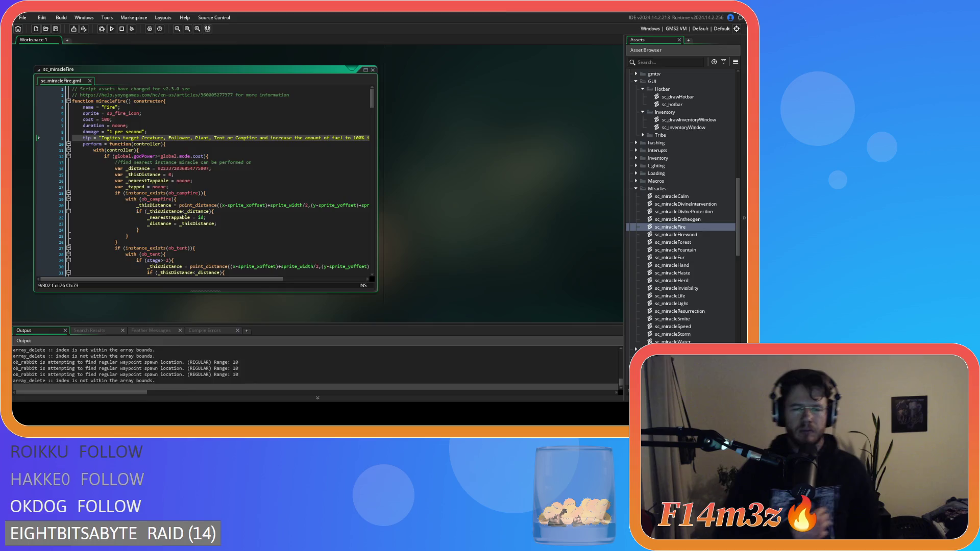
# Switch to the running game, quit it with confirmation, and close its title screen
pyautogui.hotkey('alt', 'Tab')
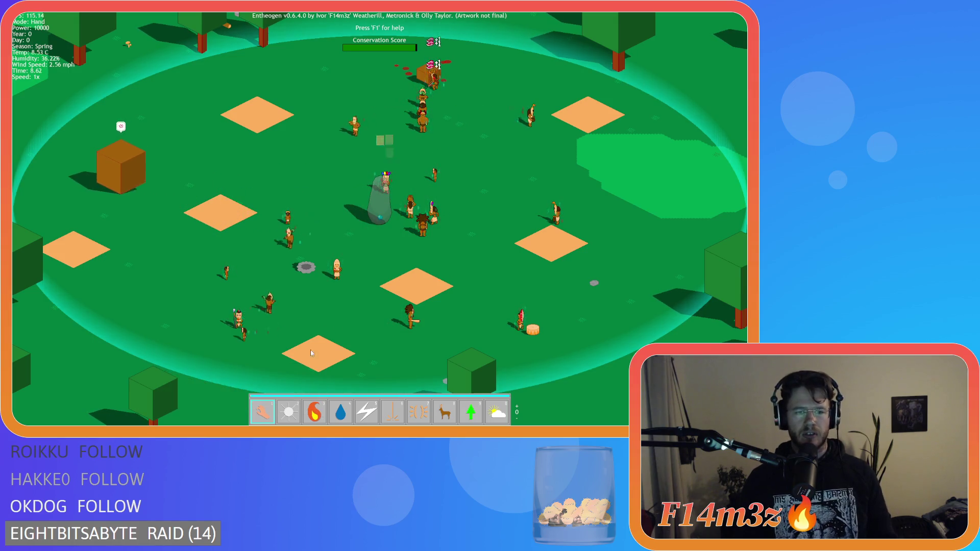
pyautogui.press('Escape')
pyautogui.press('Return')
pyautogui.hotkey('alt', 'F4')
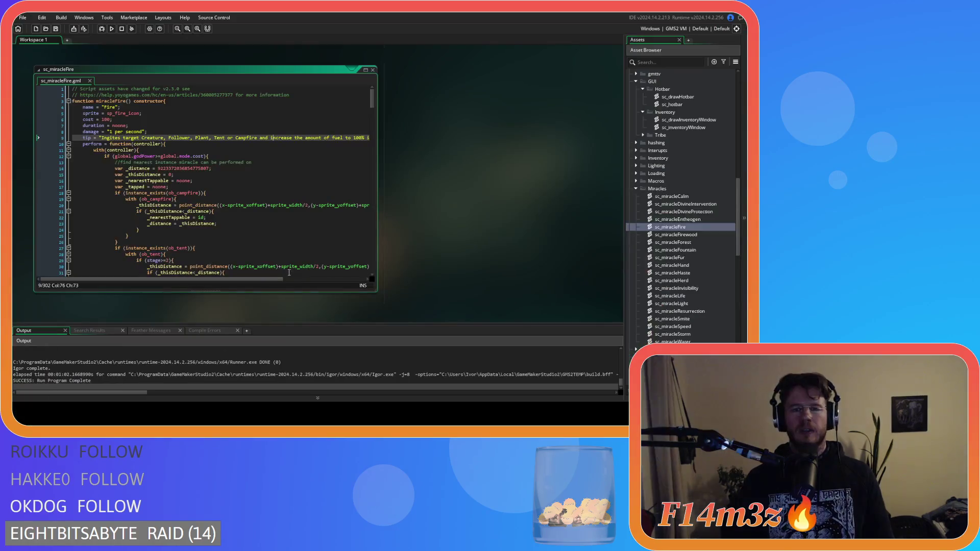
# Insert 'the' after 'Ignites' in the Fire tip on line 9, then rebuild and run
pyautogui.write('the')
pyautogui.click(256, 151)
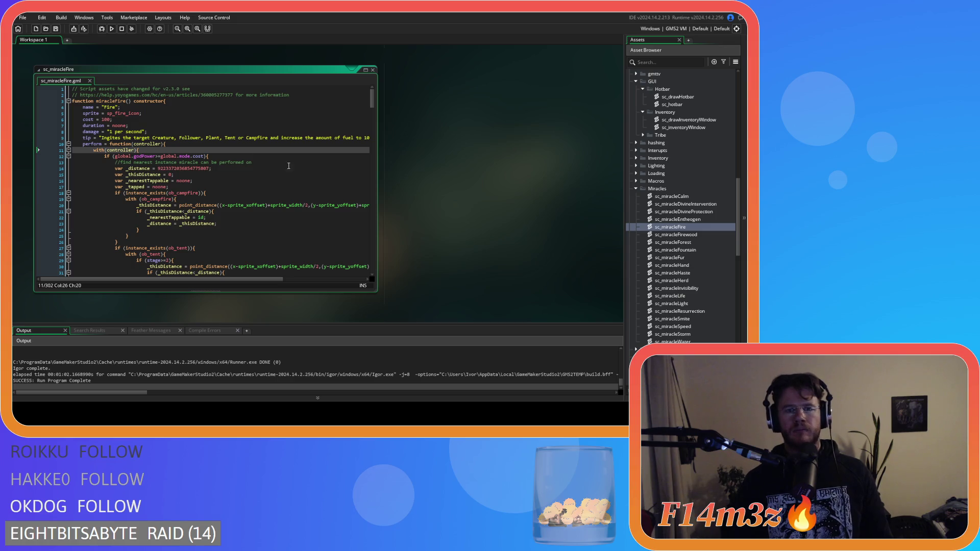
pyautogui.click(456, 171)
pyautogui.press('F5')
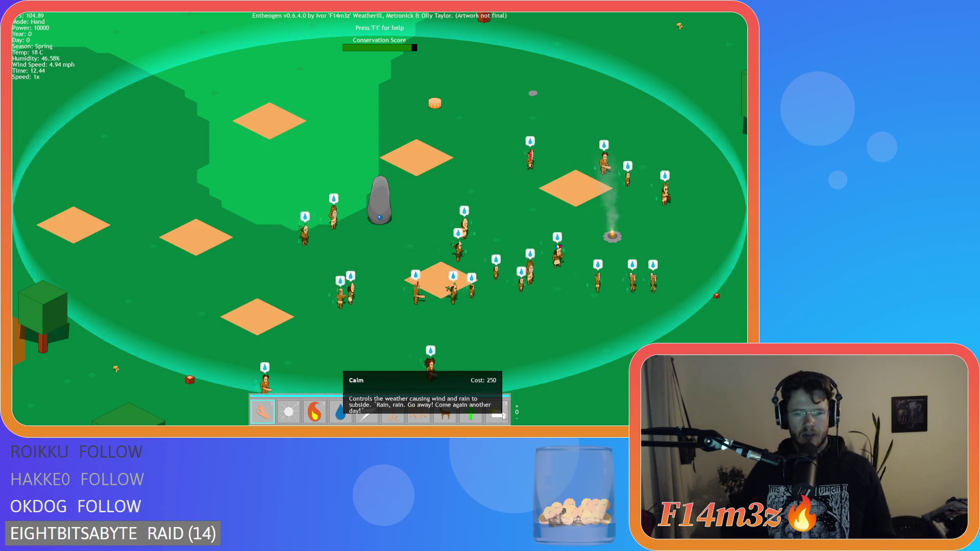
# Run the game at 8x speed, pan across the forests and village tents, then ask to quit
pyautogui.press('s')
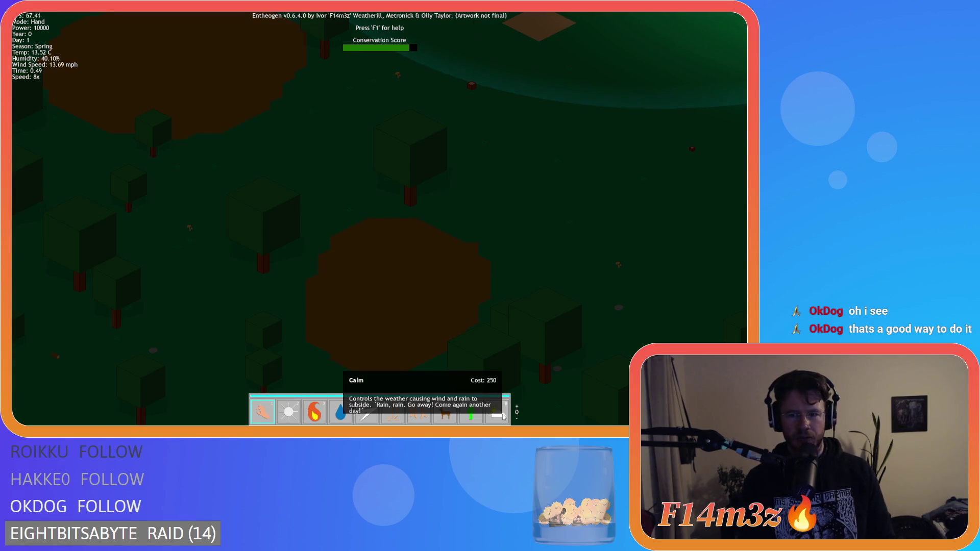
pyautogui.press('Left')
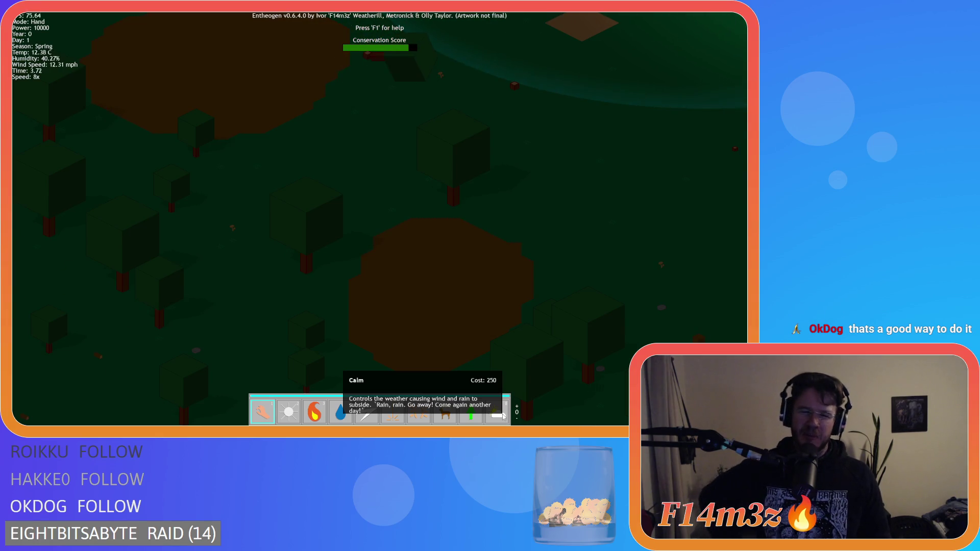
pyautogui.press('Up')
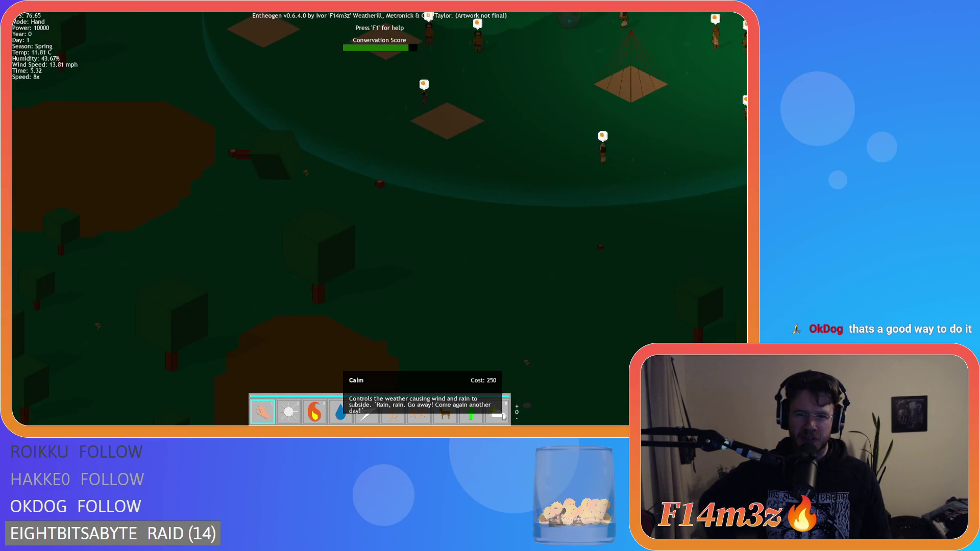
pyautogui.press('Right')
pyautogui.press('Down')
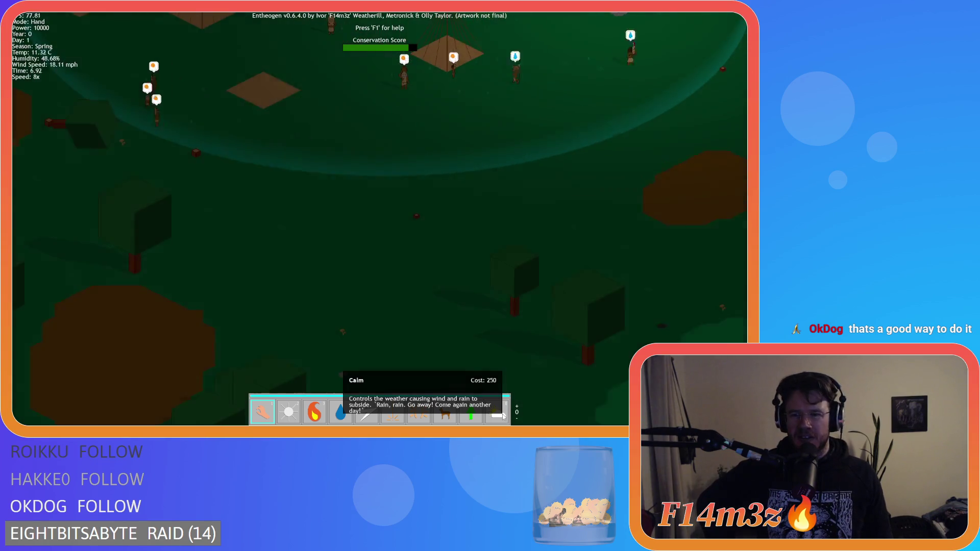
pyautogui.press('Down')
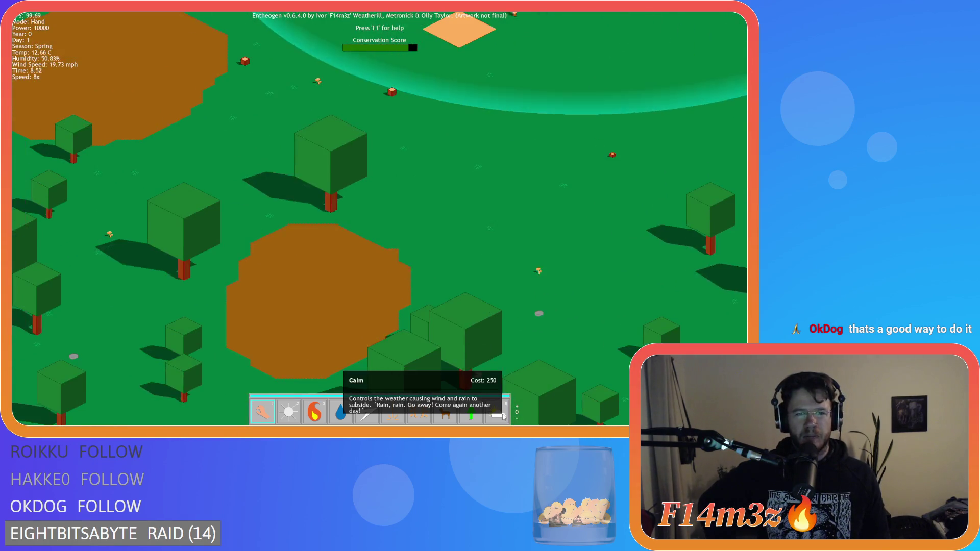
pyautogui.press('Down')
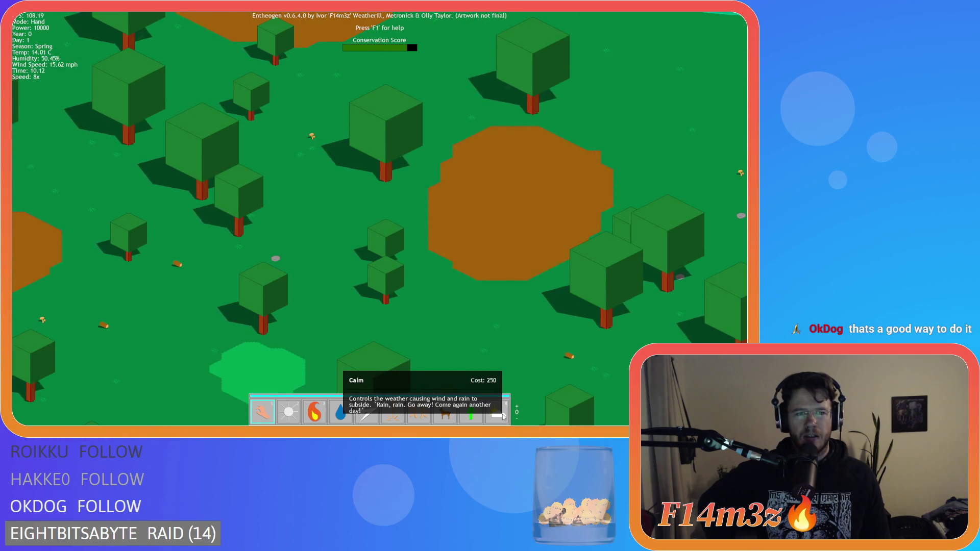
pyautogui.press('Down')
pyautogui.press('Up')
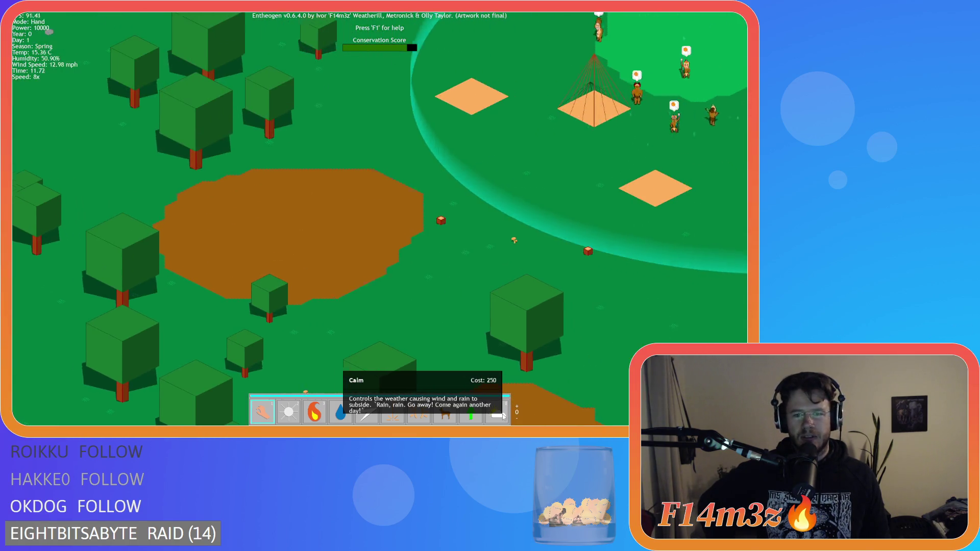
pyautogui.press('Right')
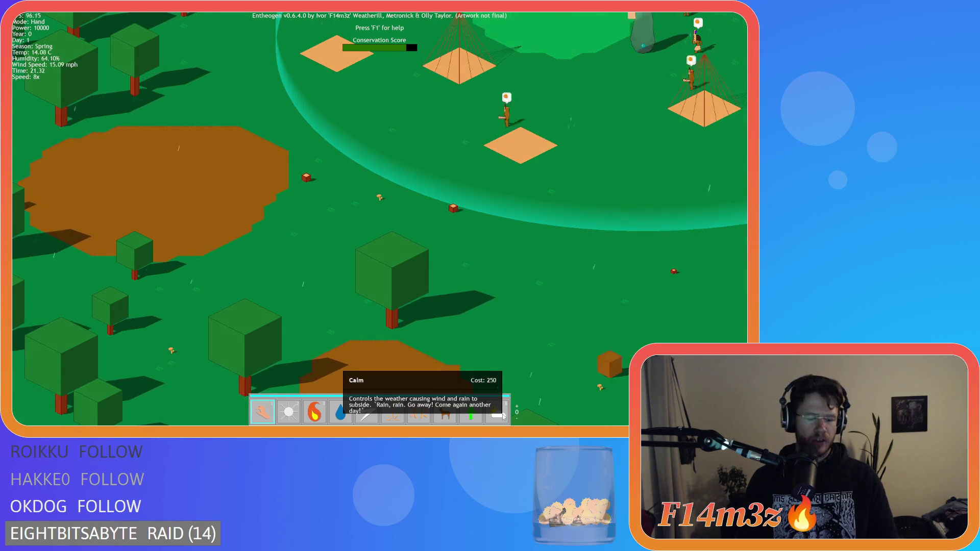
pyautogui.press('Escape')
# Confirm quitting, collapse the GUI Inventory scripts folder, and reopen sc_drawHotbar
pyautogui.press('y')
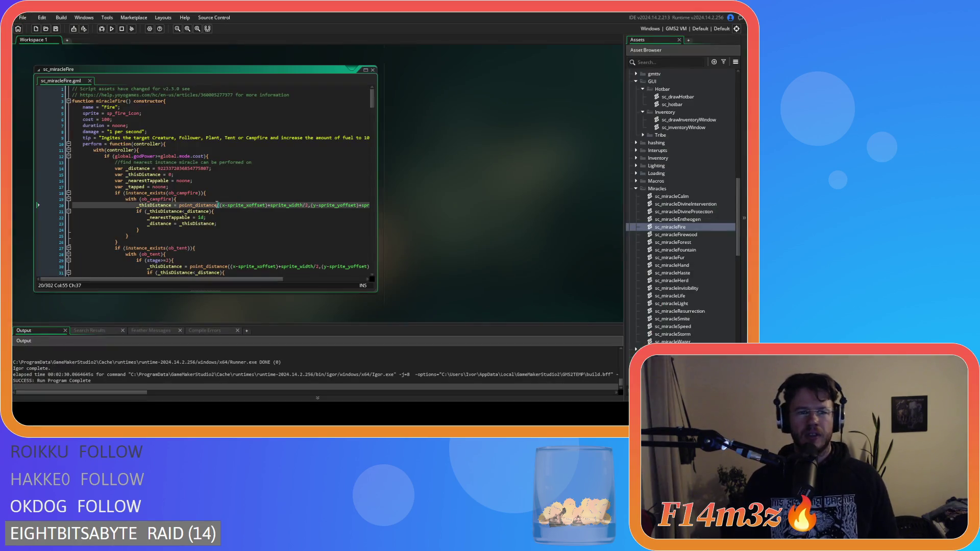
pyautogui.scroll(-5, 196, 250)
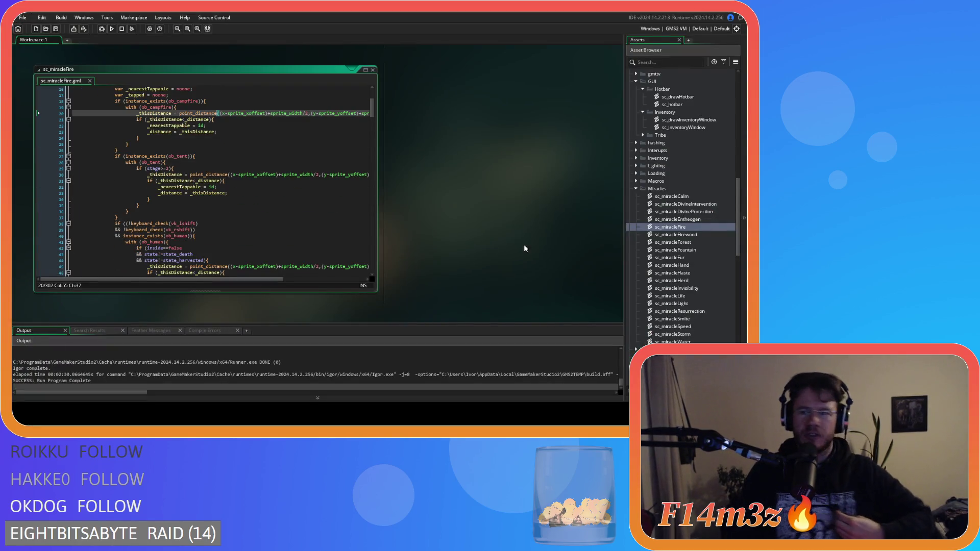
pyautogui.scroll(7, 676, 248)
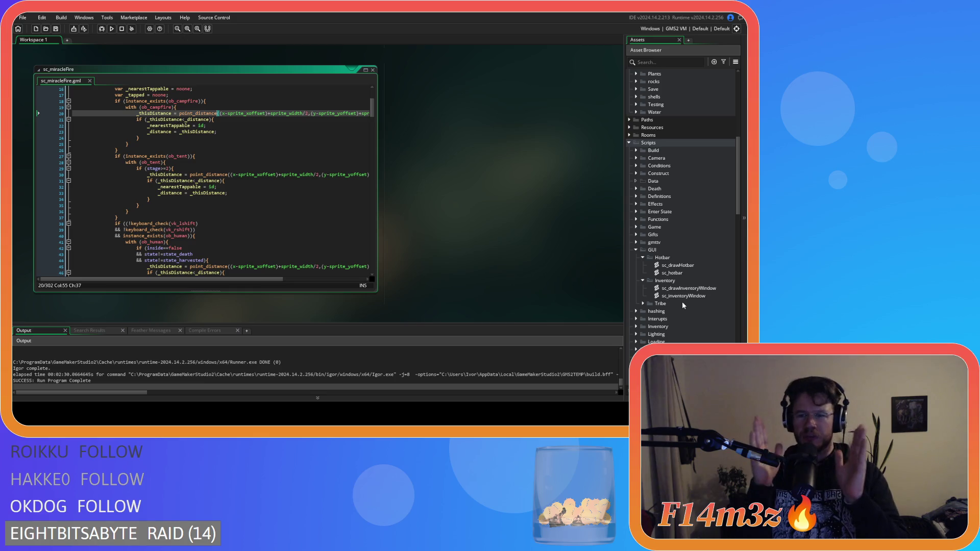
pyautogui.scroll(-5, 682, 301)
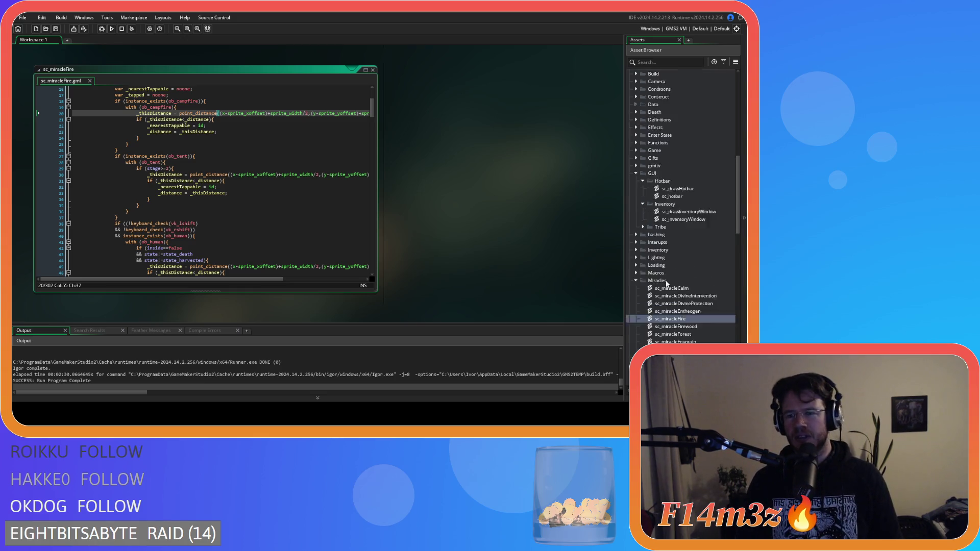
pyautogui.scroll(5, 694, 266)
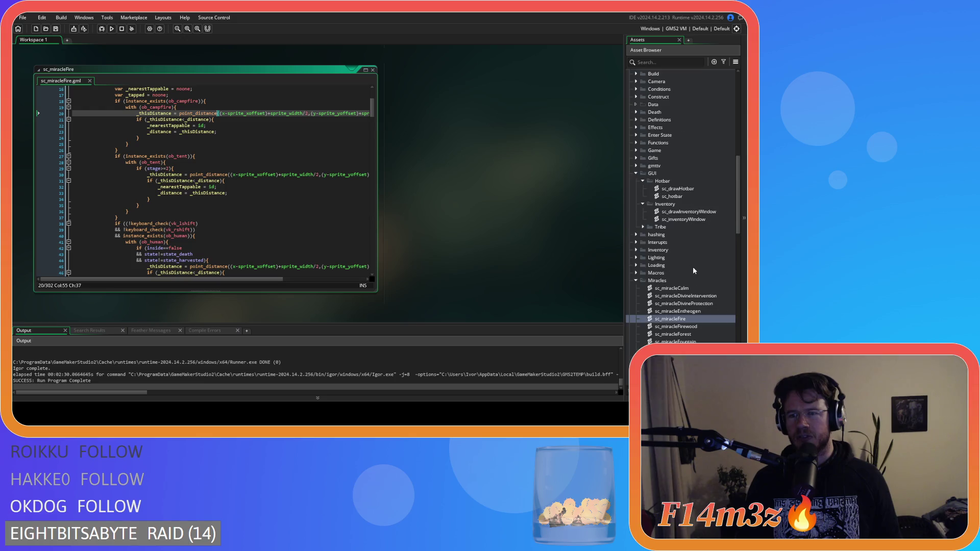
pyautogui.click(643, 220)
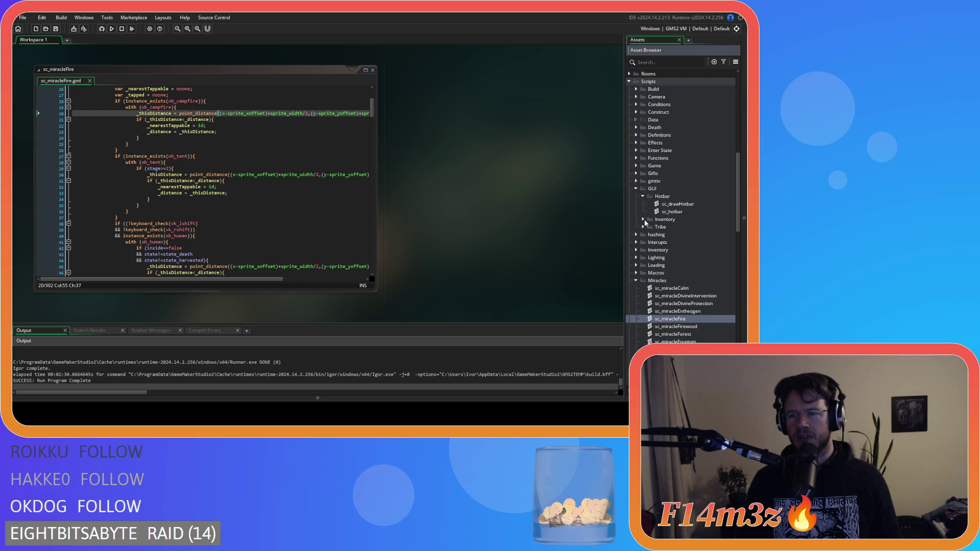
pyautogui.click(692, 205)
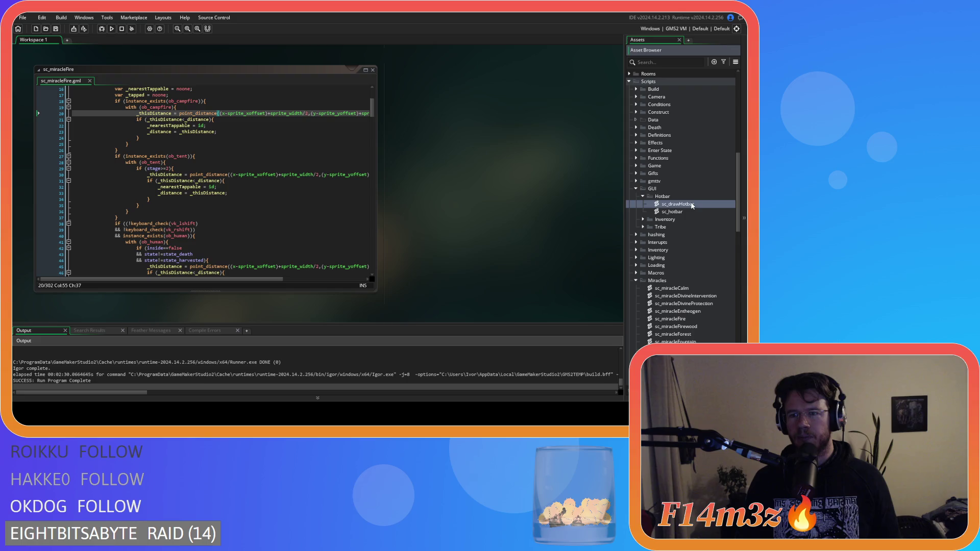
pyautogui.press('Return')
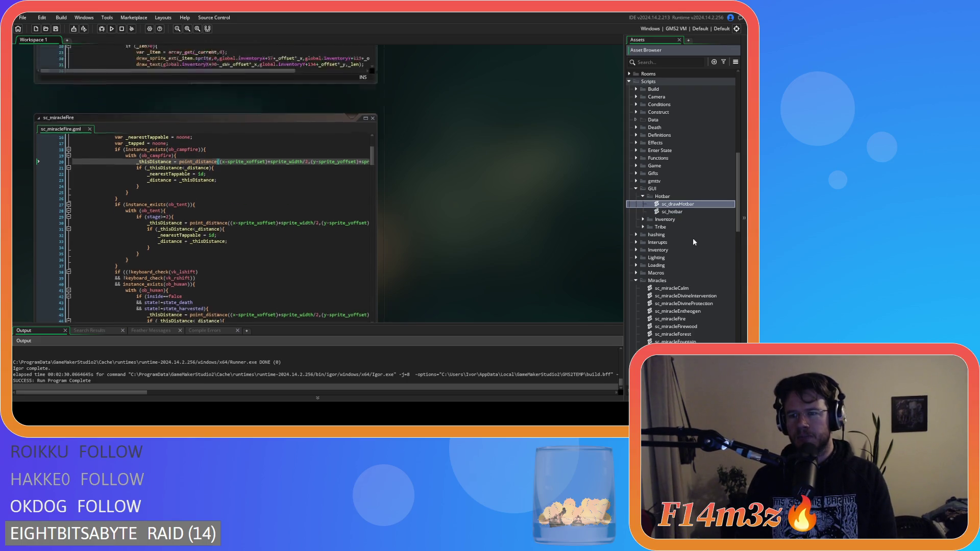
# Replace the 384 tooltip width on lines 68 and 75 with 352, then build and run
pyautogui.moveTo(239, 280); pyautogui.dragTo(255, 280)
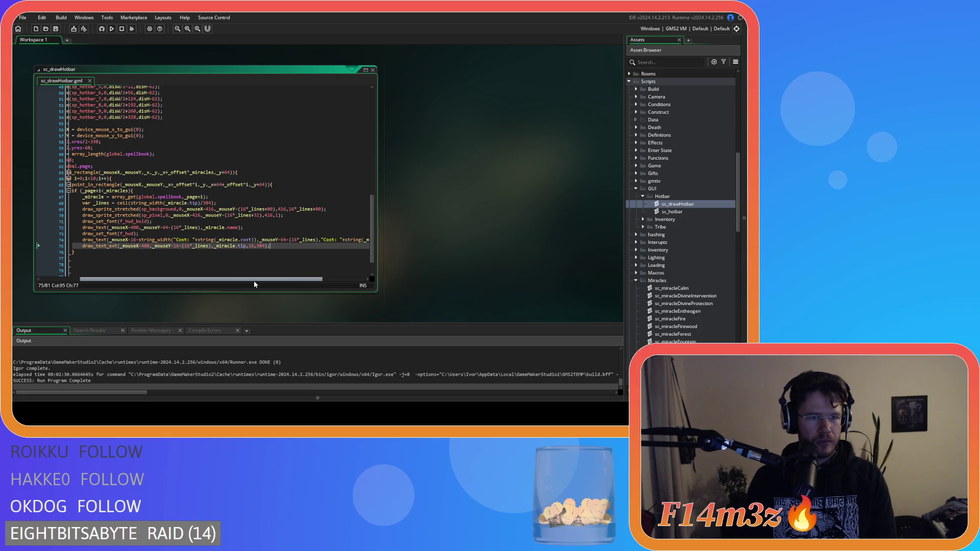
pyautogui.click(193, 247)
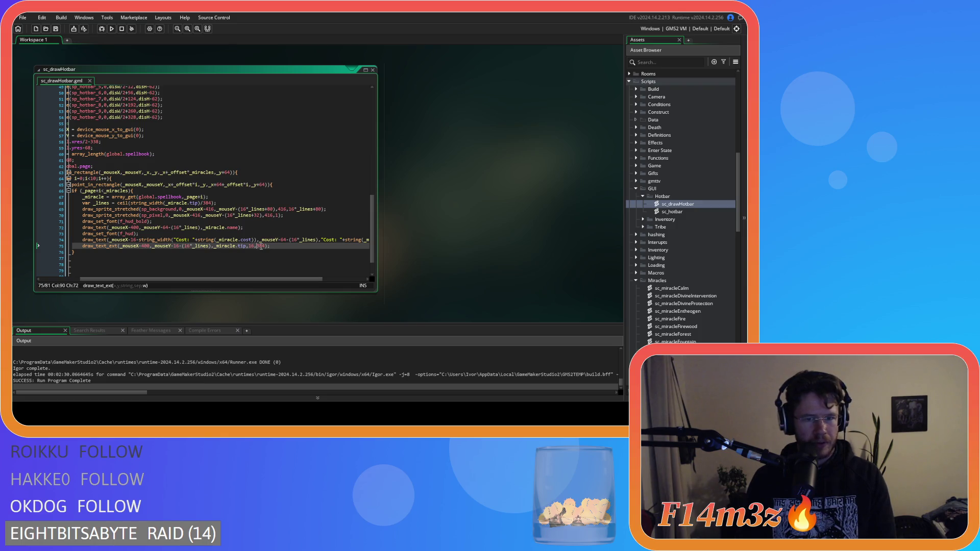
pyautogui.doubleClick(261, 246)
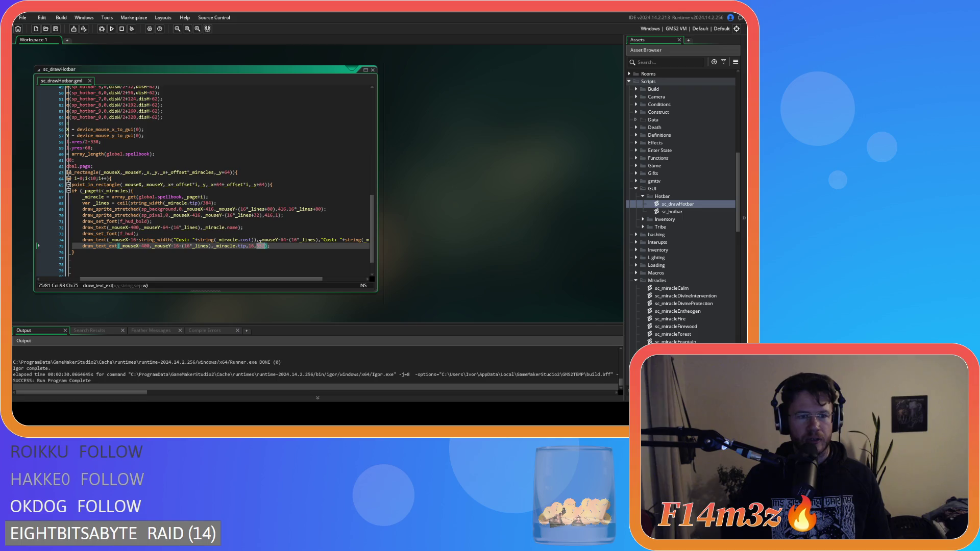
pyautogui.doubleClick(207, 203)
pyautogui.write('352')
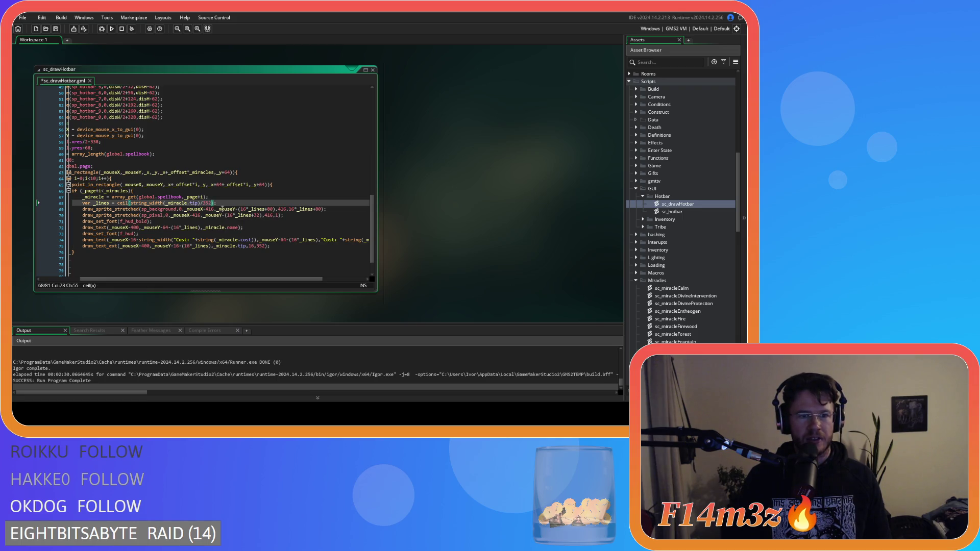
pyautogui.press('F5')
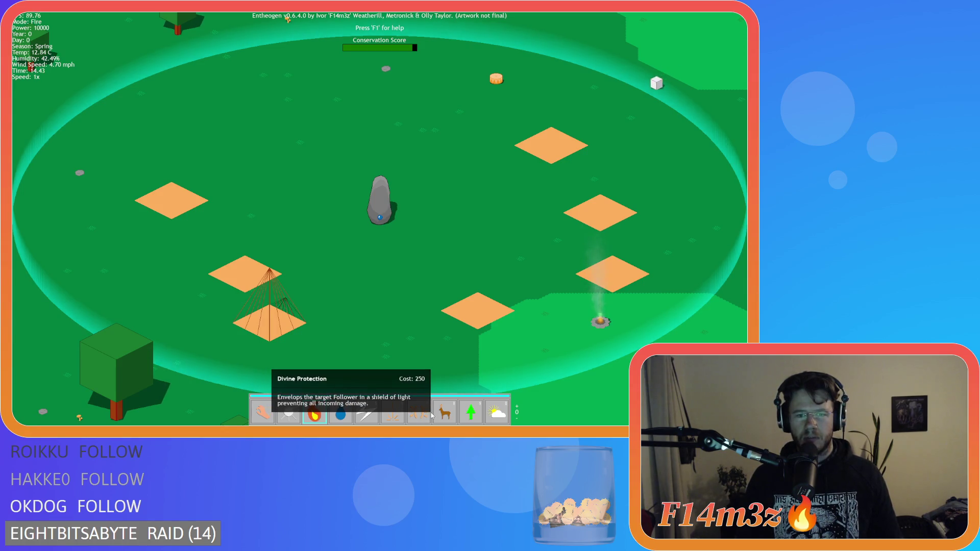
# Switch the active power to Hand with key 1 and bring up the quit prompt
pyautogui.press('1')
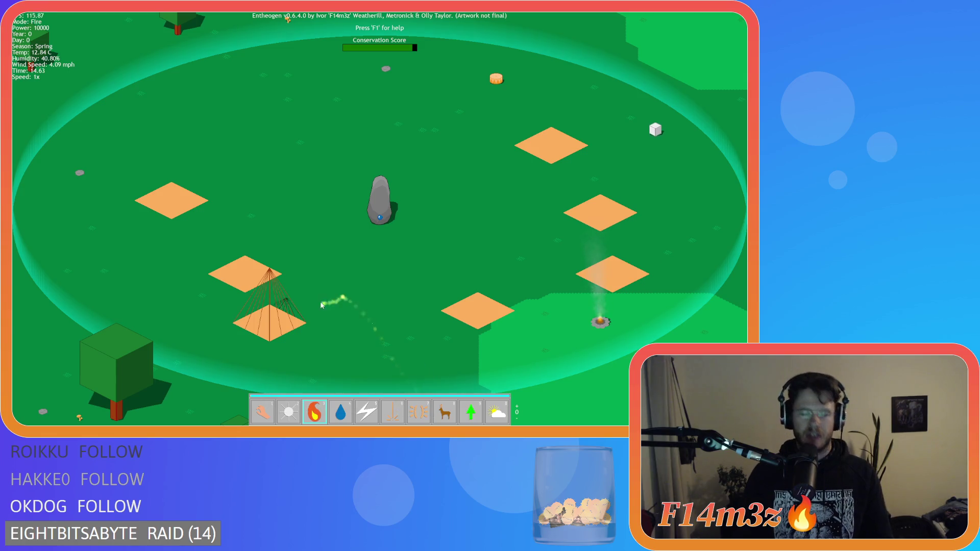
pyautogui.press('Escape')
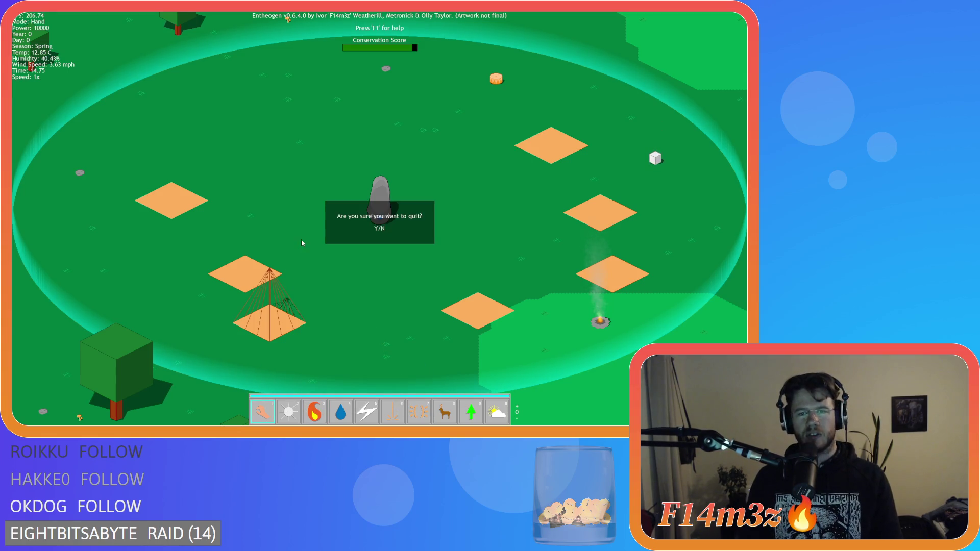
# Quit the game, set the tooltip width on lines 68 and 75 to 368, and rebuild and run
pyautogui.press('Return')
pyautogui.hotkey('ctrl', 'z')
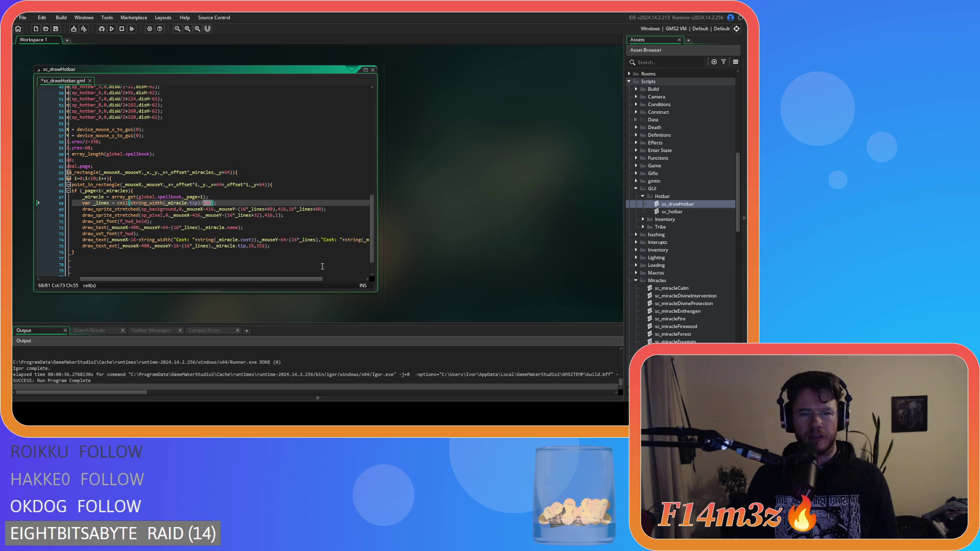
pyautogui.hotkey('ctrl', 'y')
pyautogui.hotkey('ctrl', 'y')
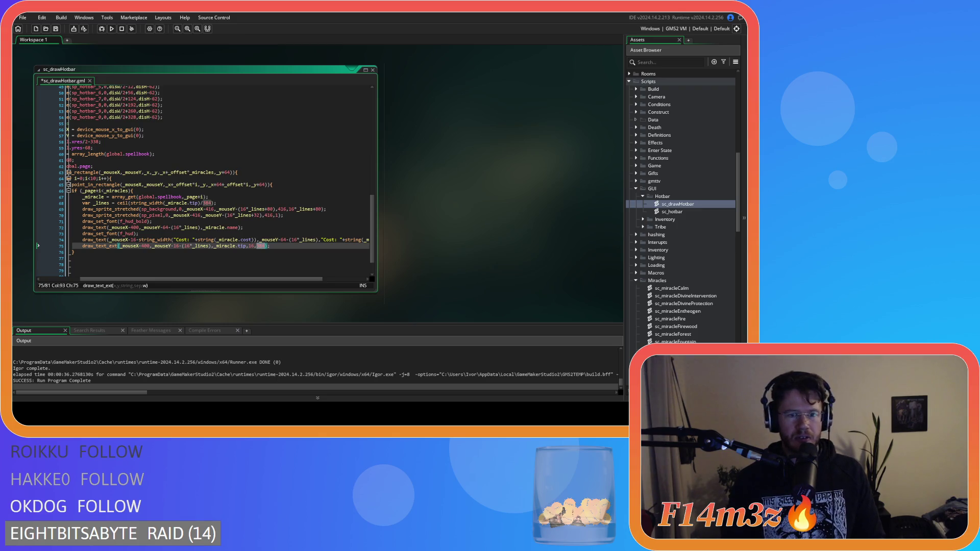
pyautogui.click(203, 203)
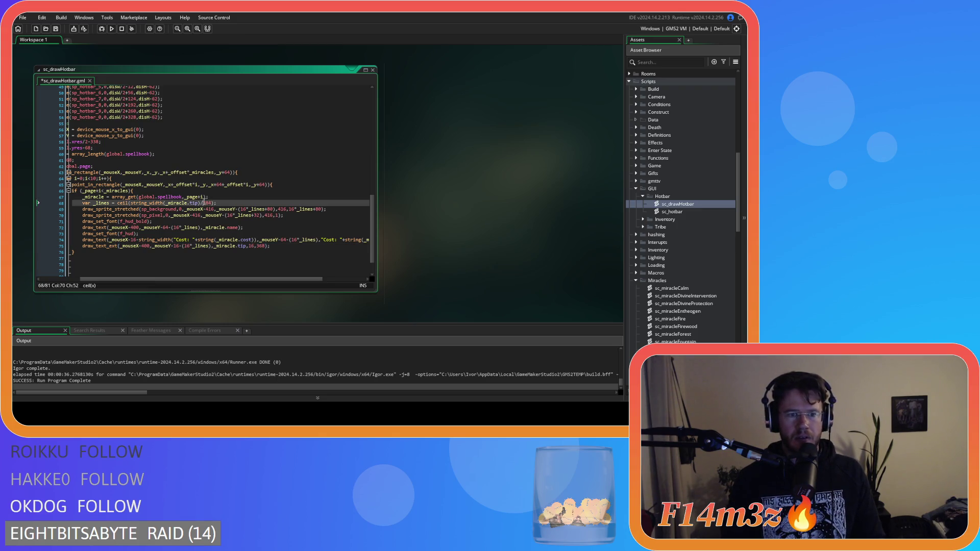
pyautogui.click(258, 233)
pyautogui.press('F5')
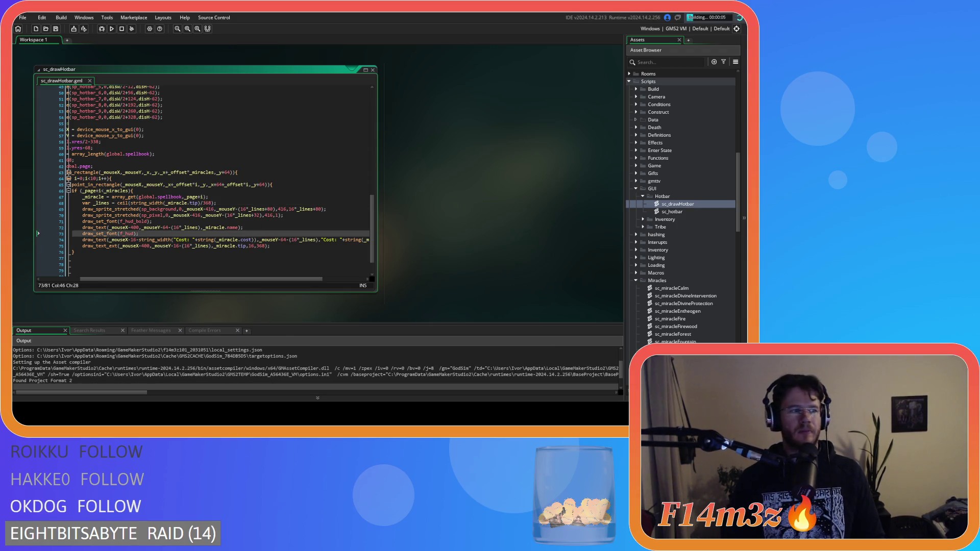
pyautogui.click(254, 215)
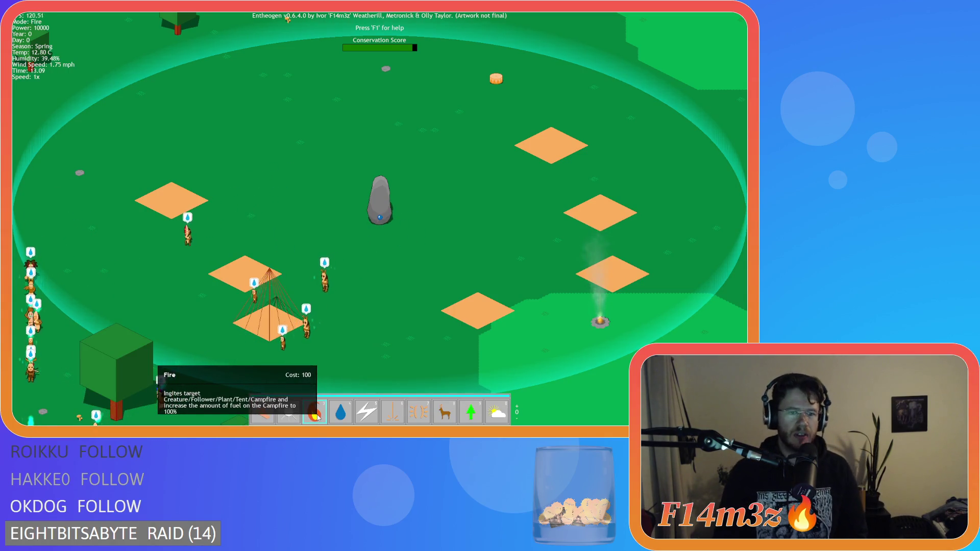
# Select the Hand power, quit to the main menu, start a new game and pan over the village
pyautogui.press('1')
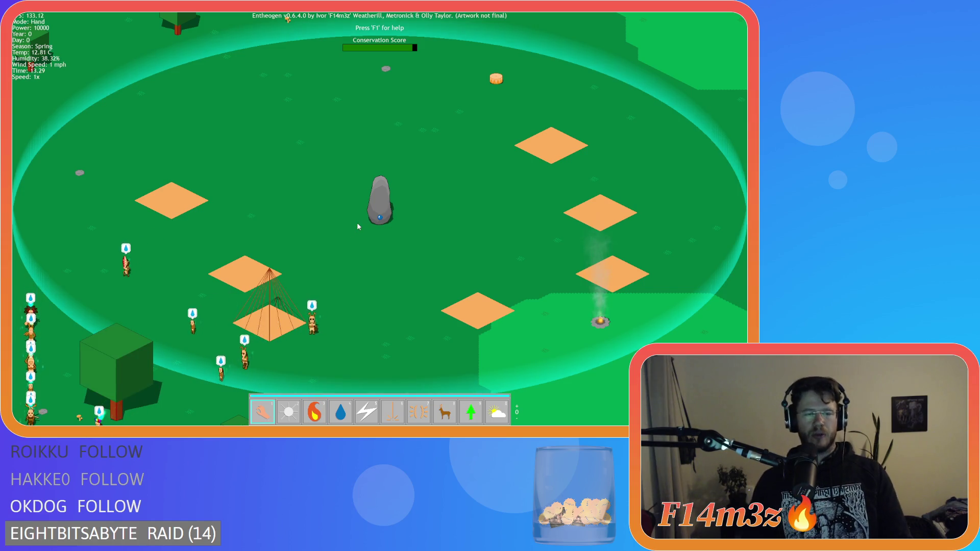
pyautogui.press('Escape')
pyautogui.press('Return')
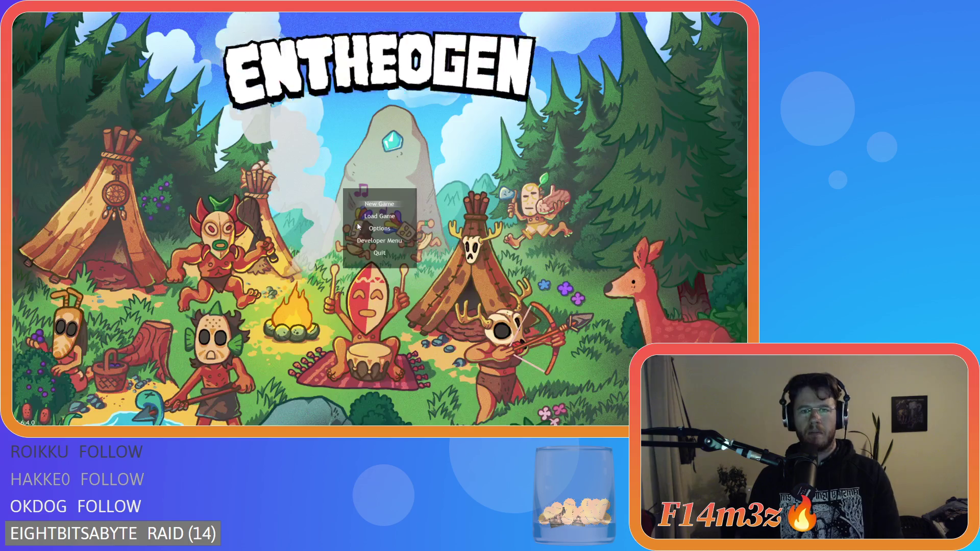
pyautogui.press('Return')
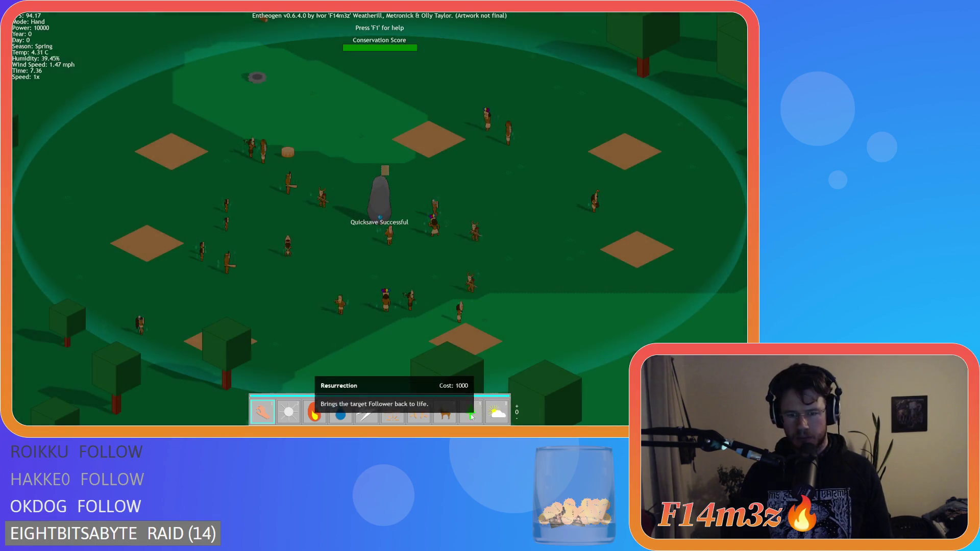
pyautogui.press('s')
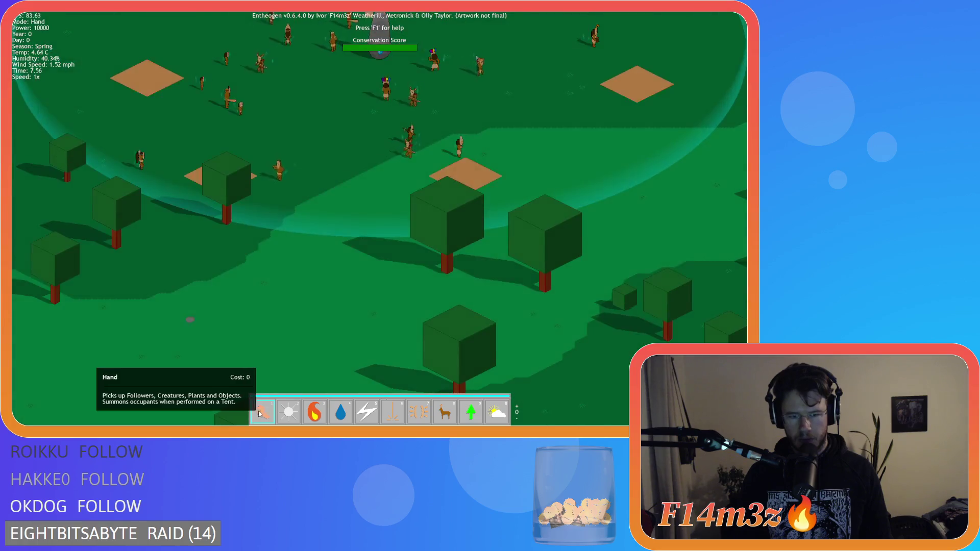
pyautogui.press('w')
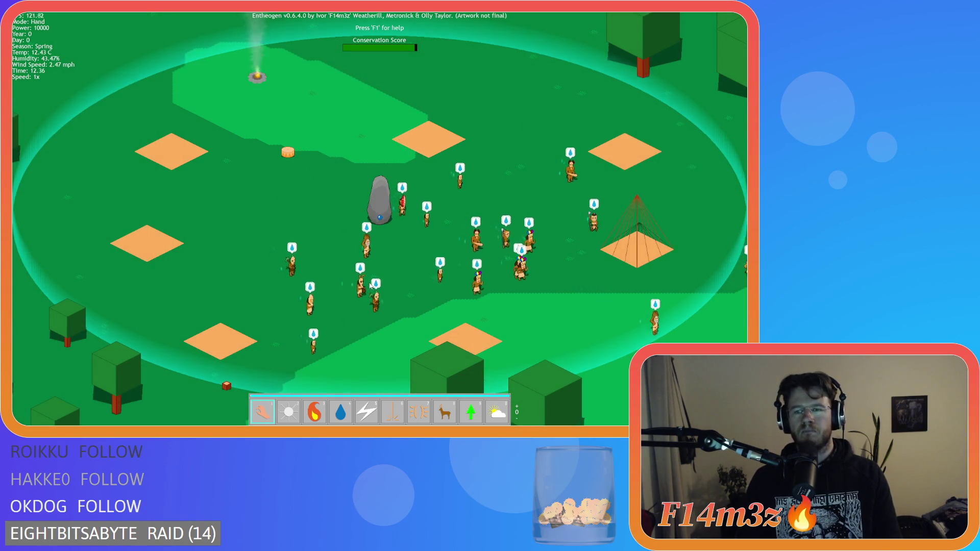
# Quit the game, revert the tooltip wrap width from 368 to 384, and rebuild
pyautogui.press('Escape')
pyautogui.press('y')
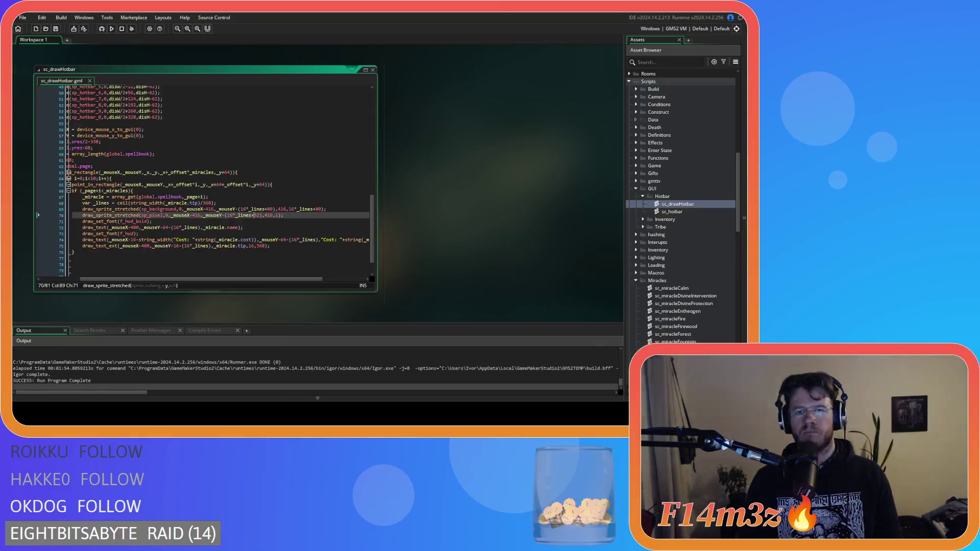
pyautogui.hotkey('ctrl', 'z')
pyautogui.hotkey('ctrl', 'z')
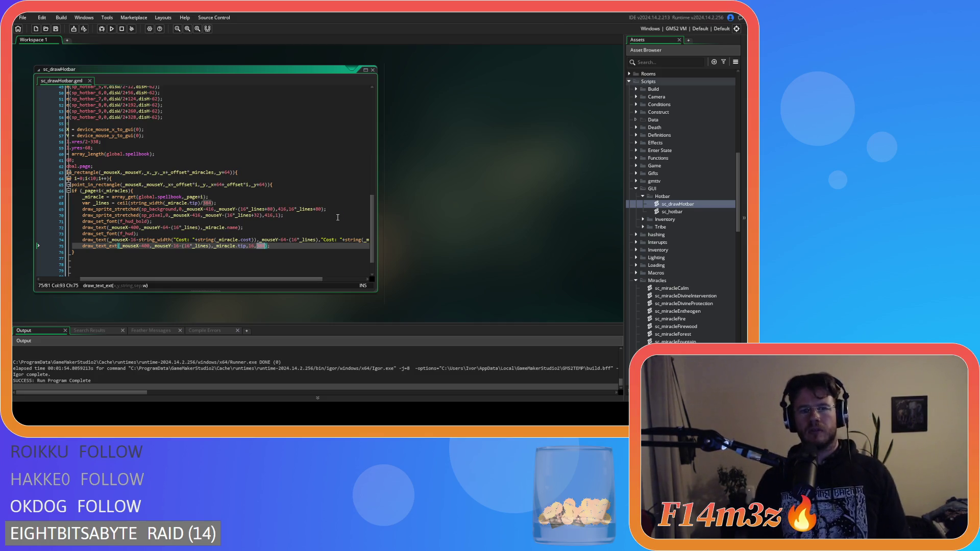
pyautogui.press('F5')
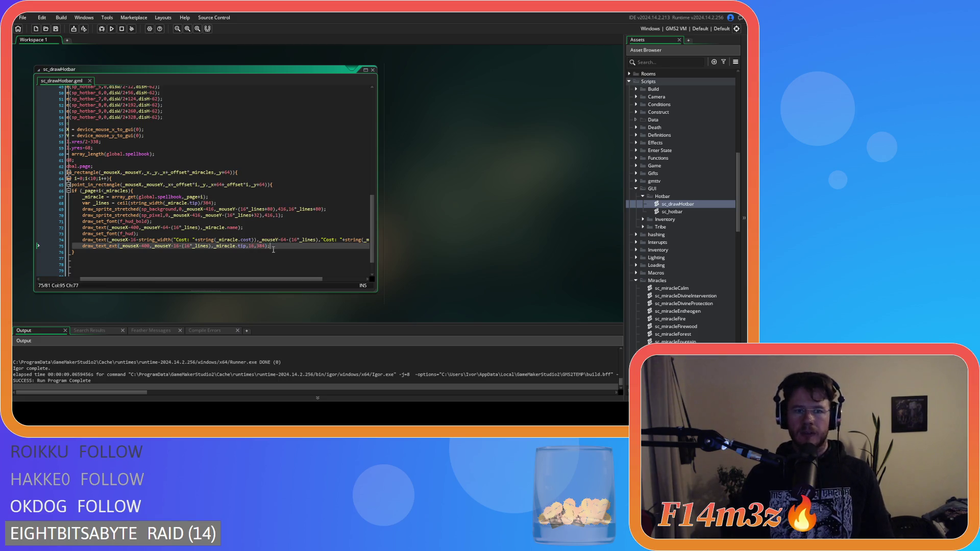
pyautogui.press('F5')
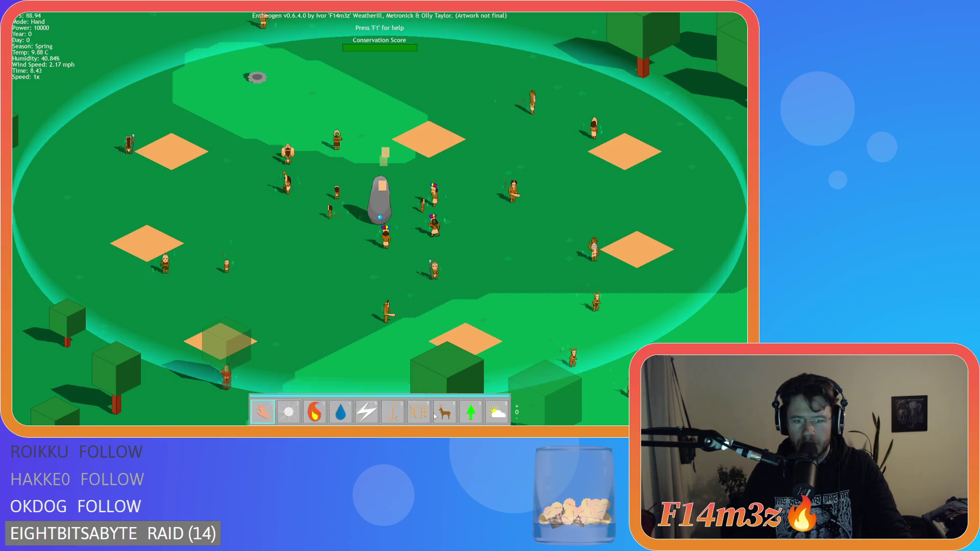
pyautogui.press('Escape')
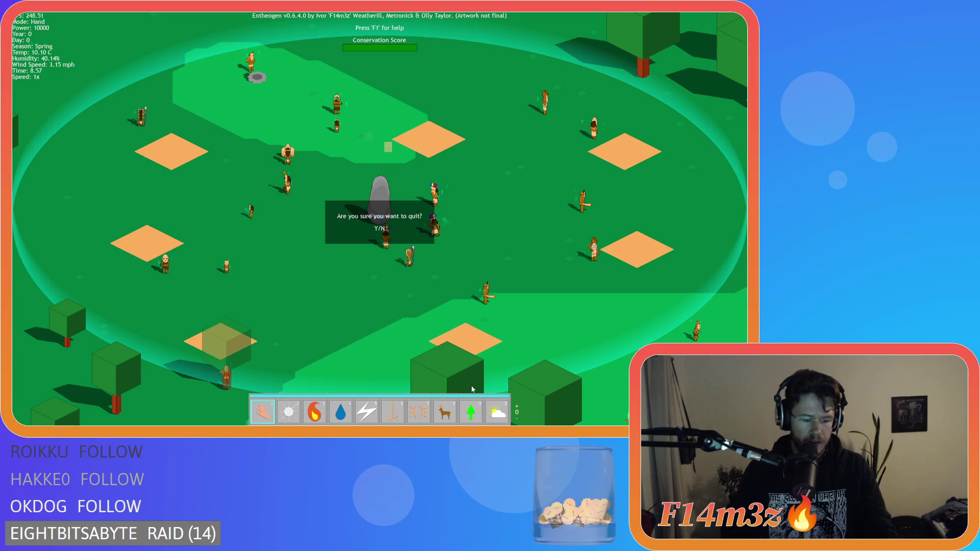
pyautogui.press('y')
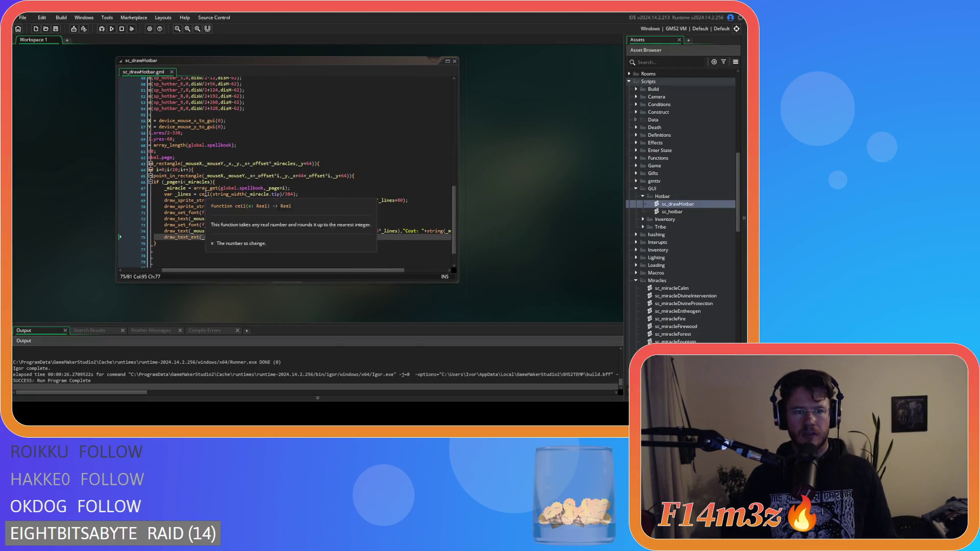
# Review the _lines string_width calculation on line 68 and the tooltip block's closing lines
pyautogui.click(209, 194)
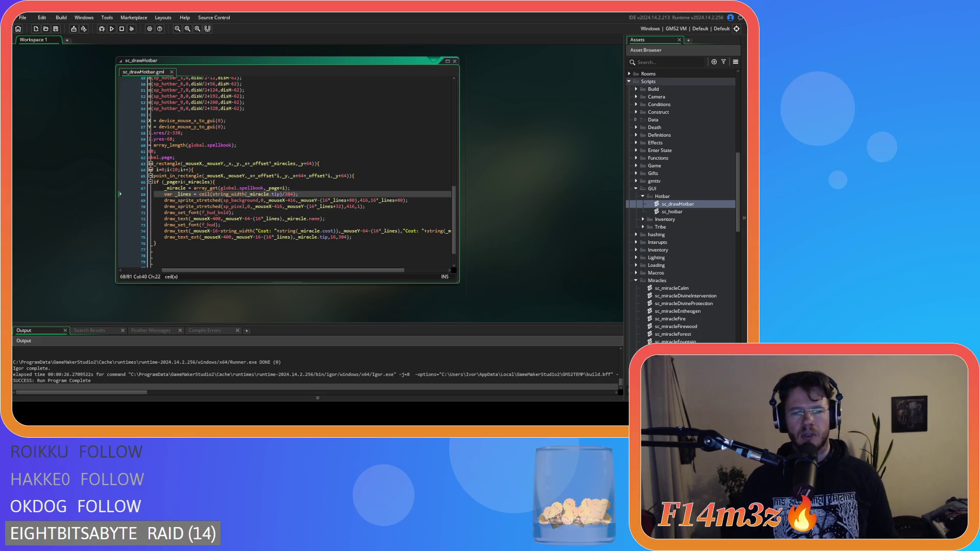
pyautogui.click(301, 256)
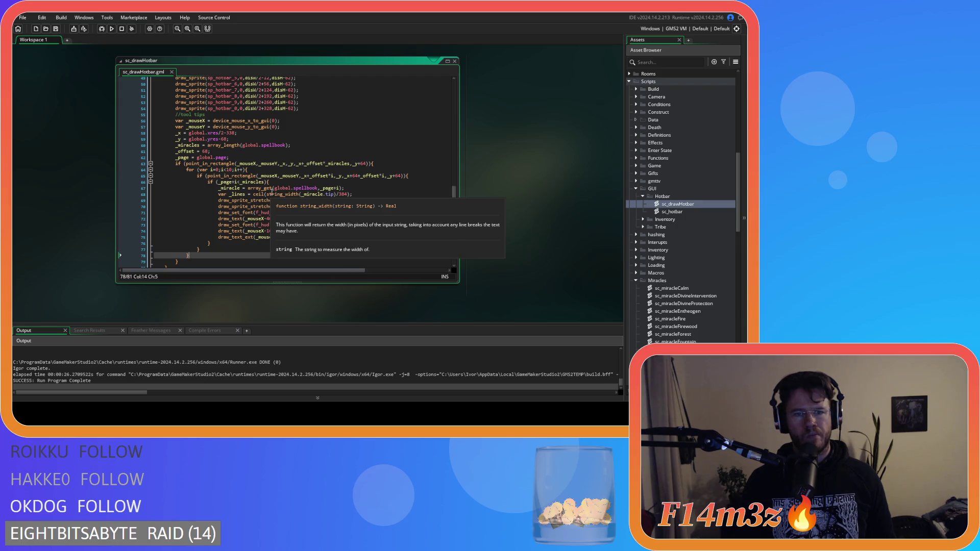
pyautogui.click(292, 195)
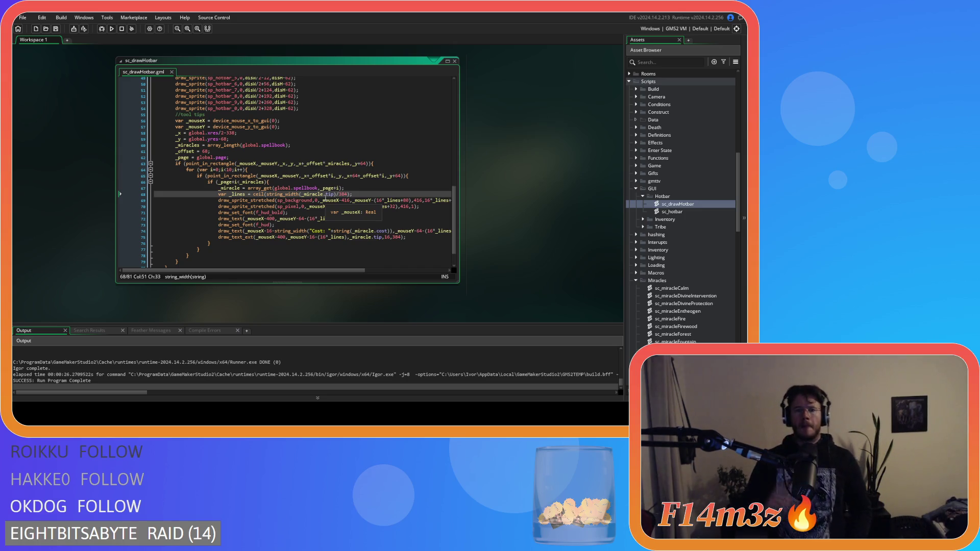
pyautogui.moveTo(291, 197)
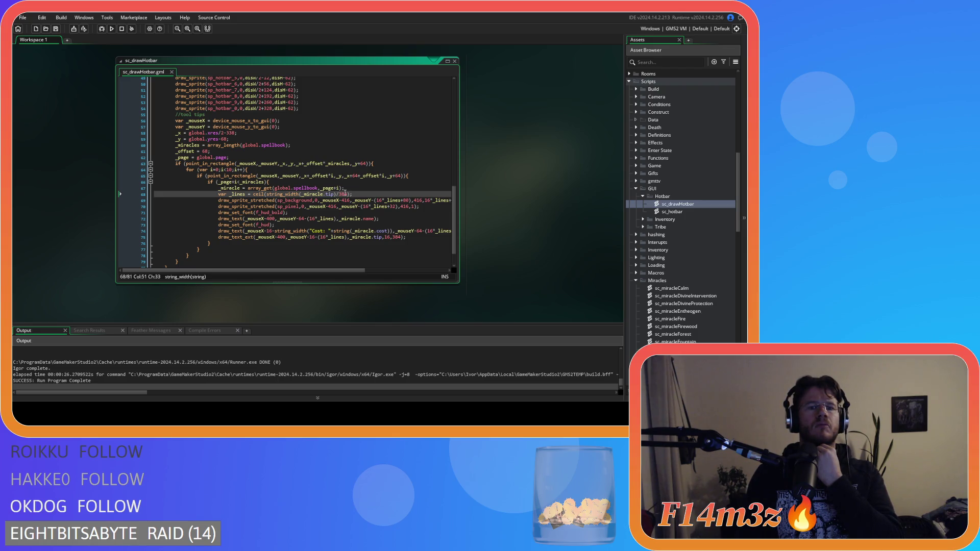
# Add a new line 69 below the _lines calculation holding a string_height call
pyautogui.click(371, 194)
pyautogui.press('Return')
pyautogui.write('string')
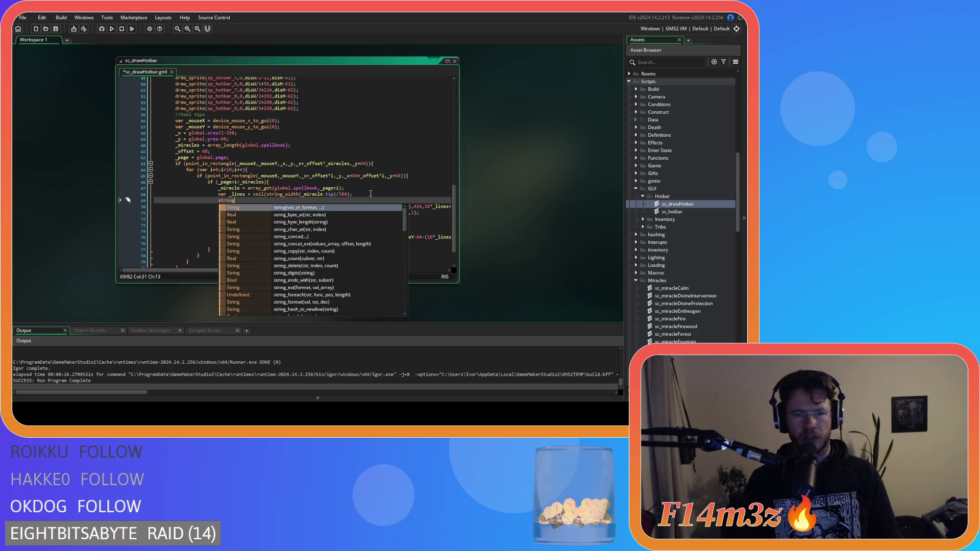
pyautogui.moveTo(404, 219)
pyautogui.mouseDown()
pyautogui.moveTo(412, 281)
pyautogui.moveTo(413, 227)
pyautogui.mouseUp()
pyautogui.doubleClick(356, 249)
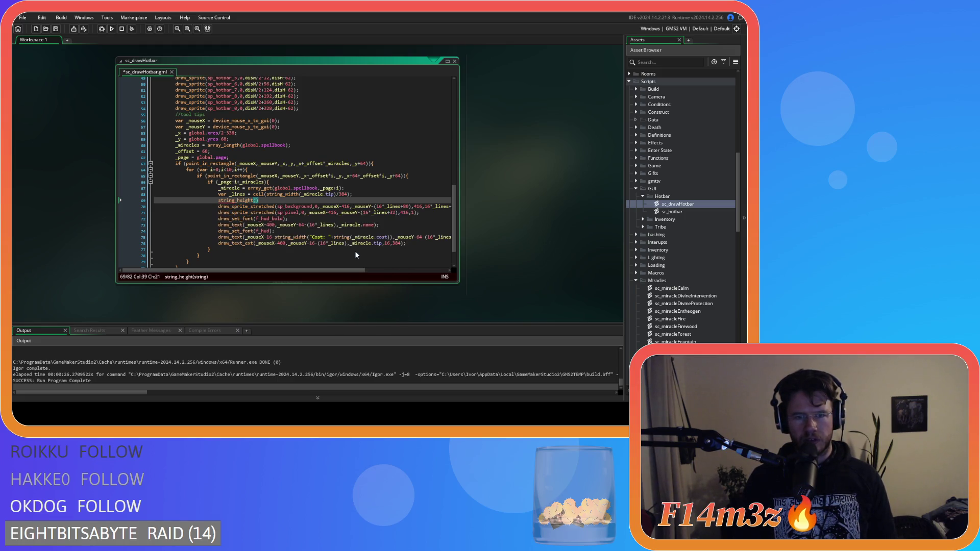
pyautogui.moveTo(231, 203)
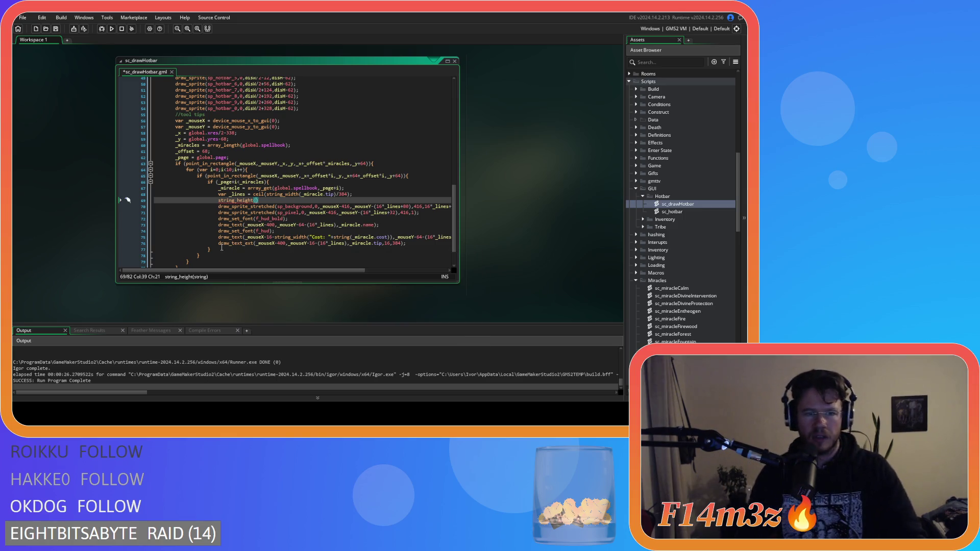
pyautogui.moveTo(233, 243)
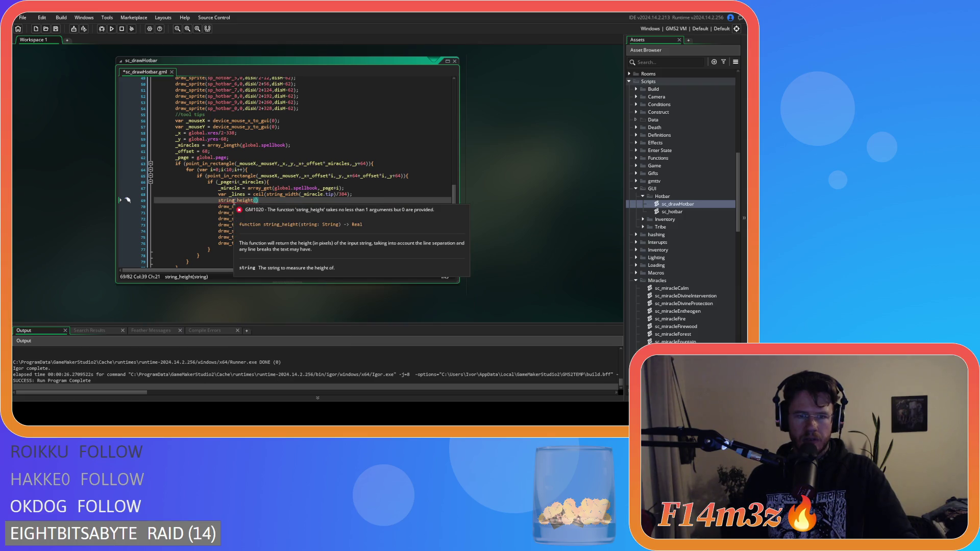
# Replace string_height with string_height_ext picked from the autocomplete suggestions
pyautogui.click(243, 200)
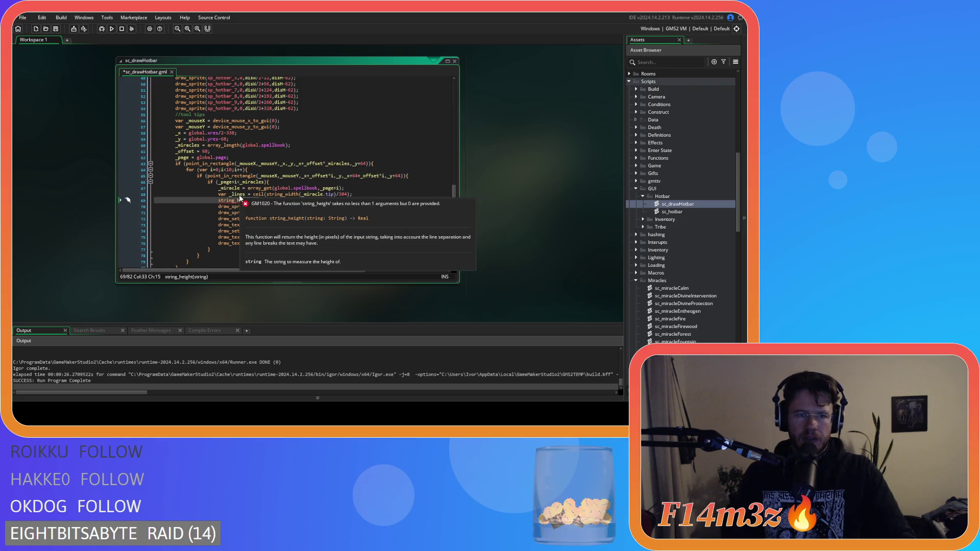
pyautogui.press('BackSpace')
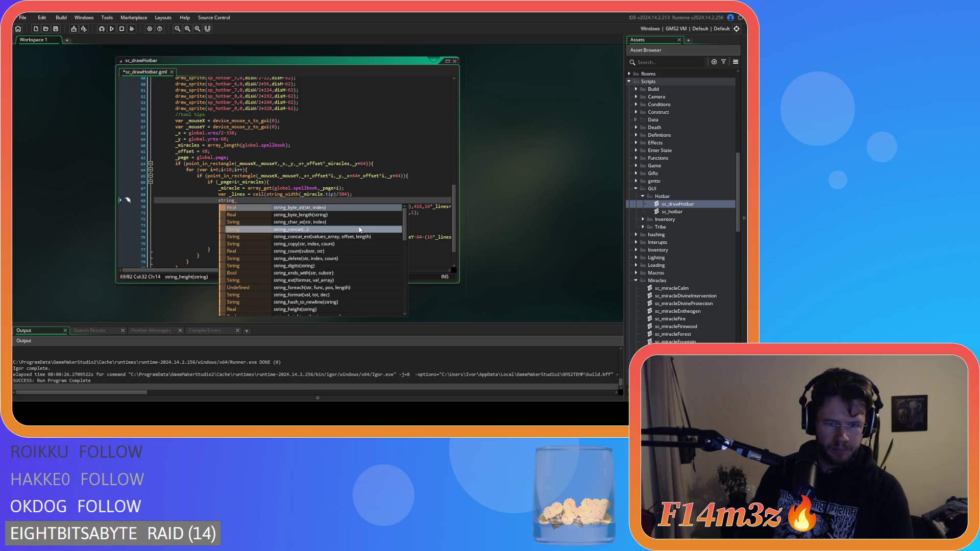
pyautogui.scroll(-1, 360, 230)
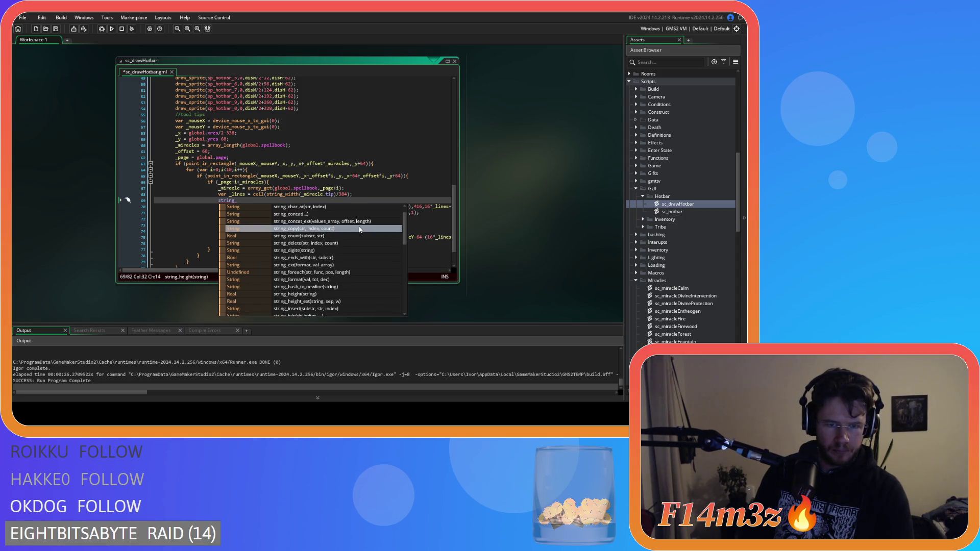
pyautogui.scroll(-1, 360, 229)
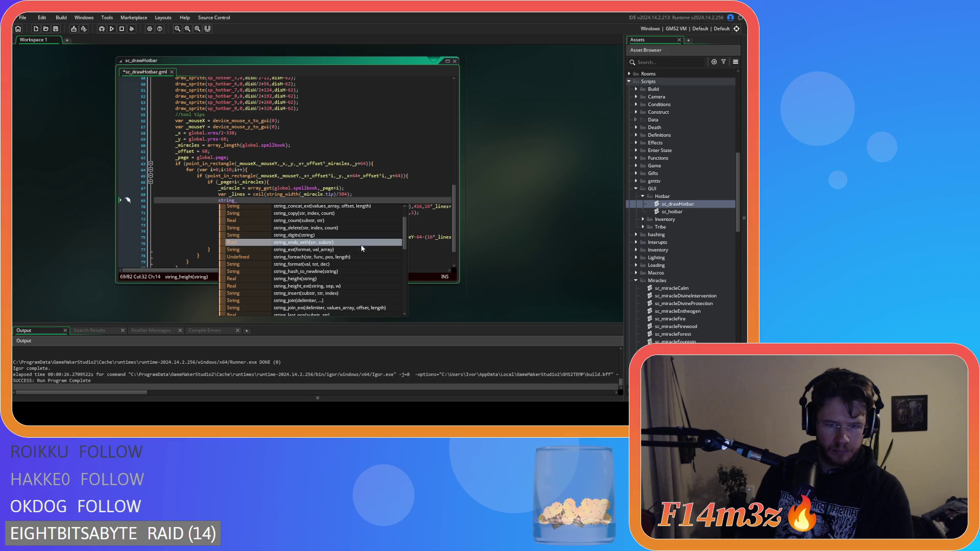
pyautogui.click(364, 260)
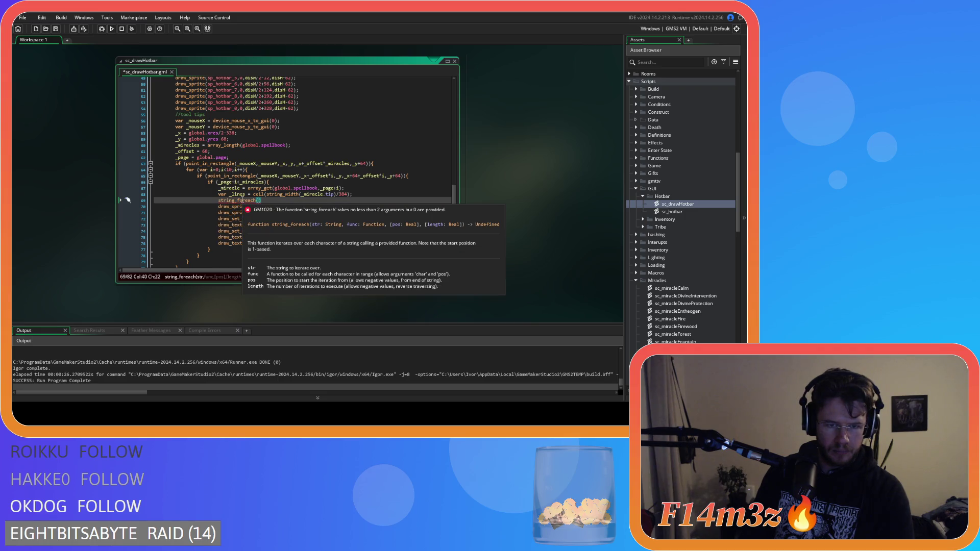
pyautogui.keyDown('shift'); pyautogui.click(237, 201); pyautogui.keyUp('shift')
pyautogui.write('_')
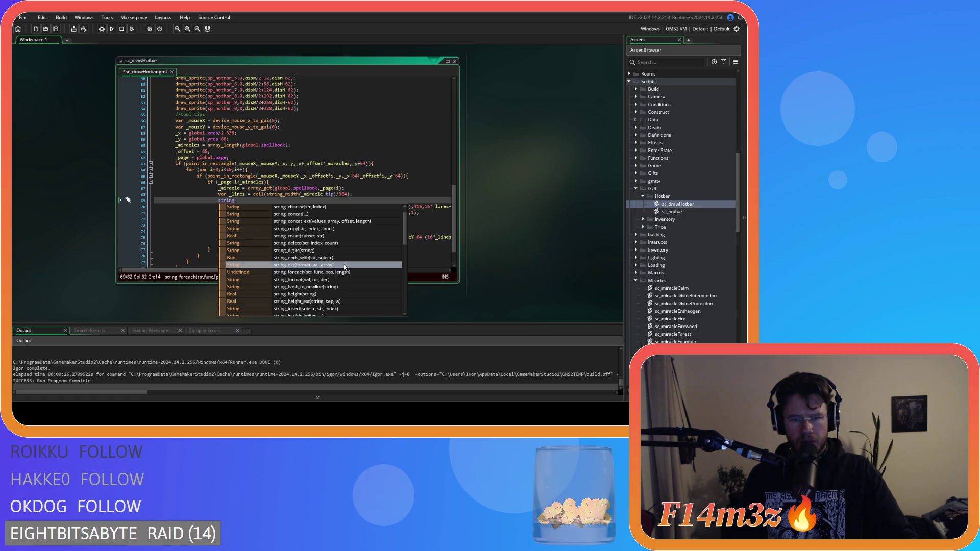
pyautogui.scroll(-1, 345, 267)
pyautogui.scroll(-1, 344, 267)
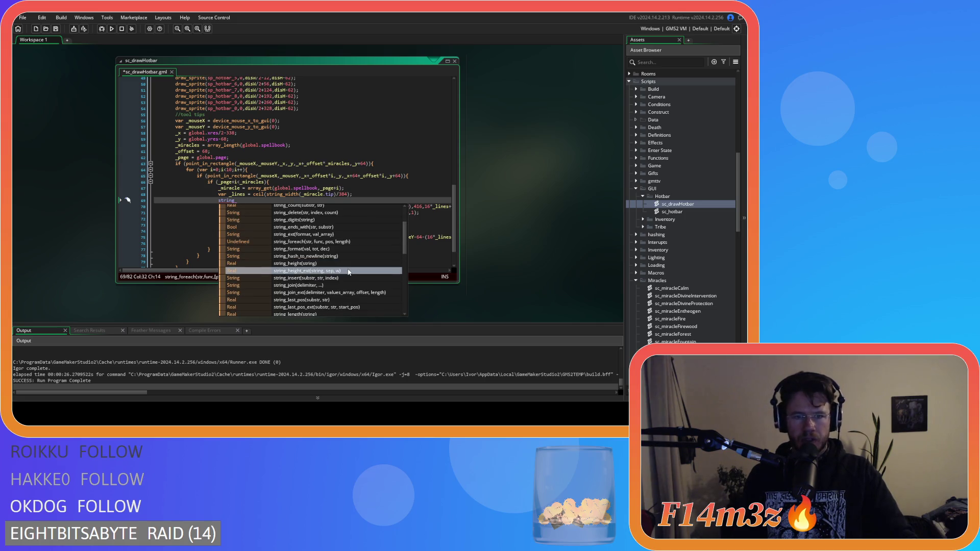
pyautogui.click(349, 272)
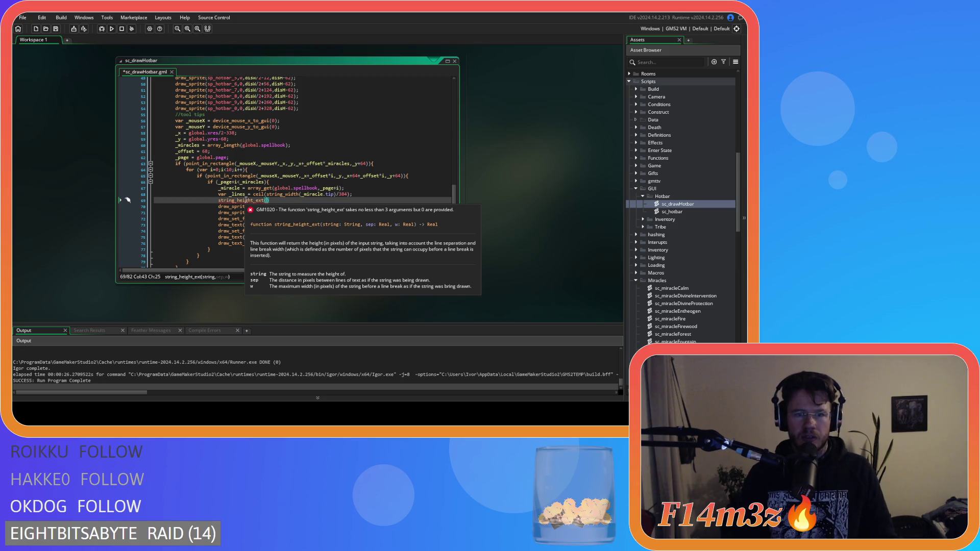
pyautogui.moveTo(266, 200); pyautogui.dragTo(278, 198)
# Delete the string_height_ext line and strip the ceil wrapper from line 68
pyautogui.click(240, 201)
pyautogui.press('BackSpace')
pyautogui.press('BackSpace')
pyautogui.press('BackSpace')
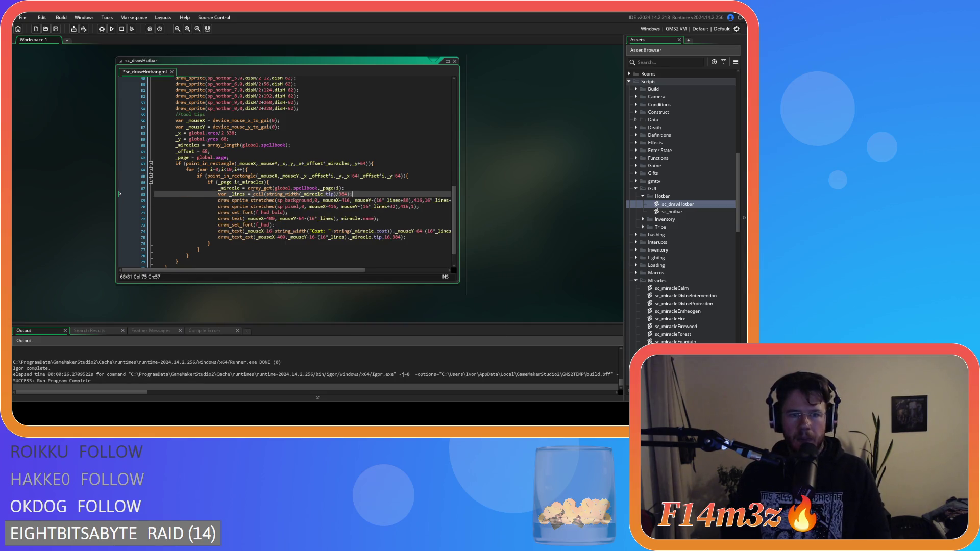
pyautogui.click(264, 195)
pyautogui.press('BackSpace')
pyautogui.press('BackSpace')
pyautogui.press('BackSpace')
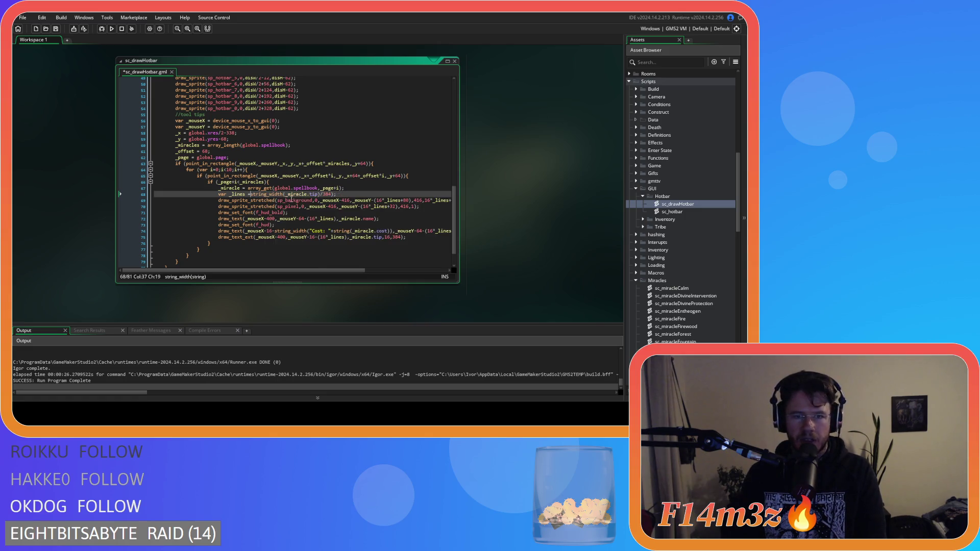
pyautogui.click(334, 194)
pyautogui.press('BackSpace')
pyautogui.press('BackSpace')
pyautogui.press('BackSpace')
pyautogui.press('BackSpace')
# Rewrite _lines as string_height_ext(_miracle.tip,16,384) and save the script
pyautogui.click(281, 194)
pyautogui.doubleClick(281, 195)
pyautogui.write('string_height_ext')
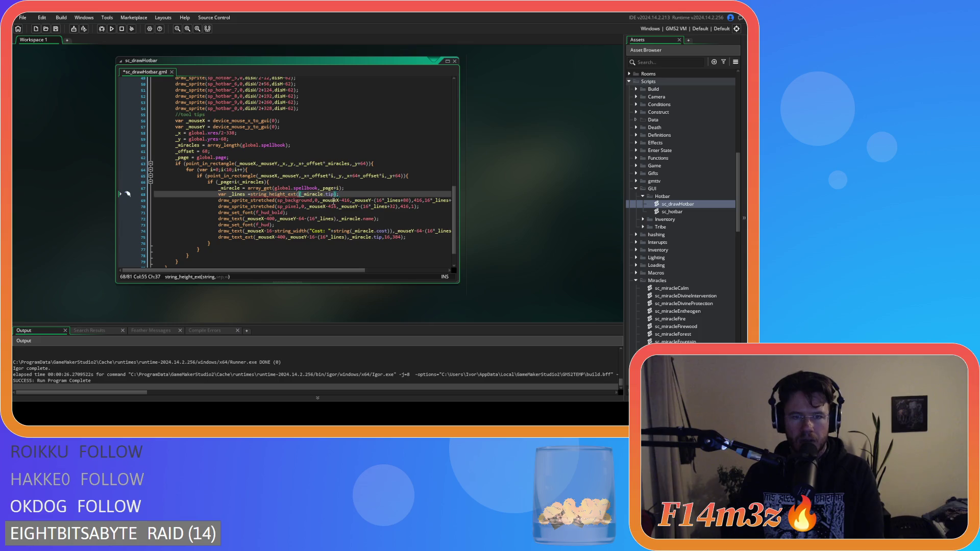
pyautogui.press('Right')
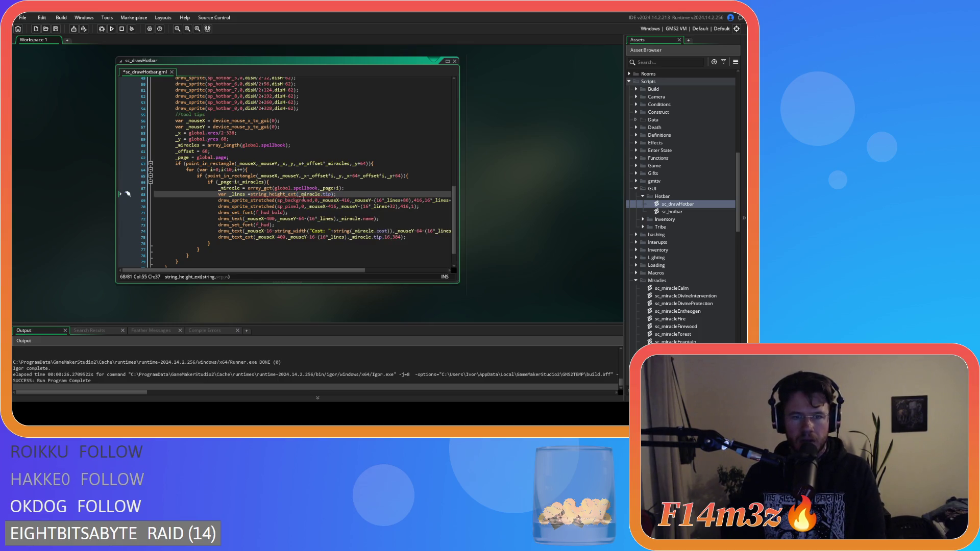
pyautogui.click(332, 194)
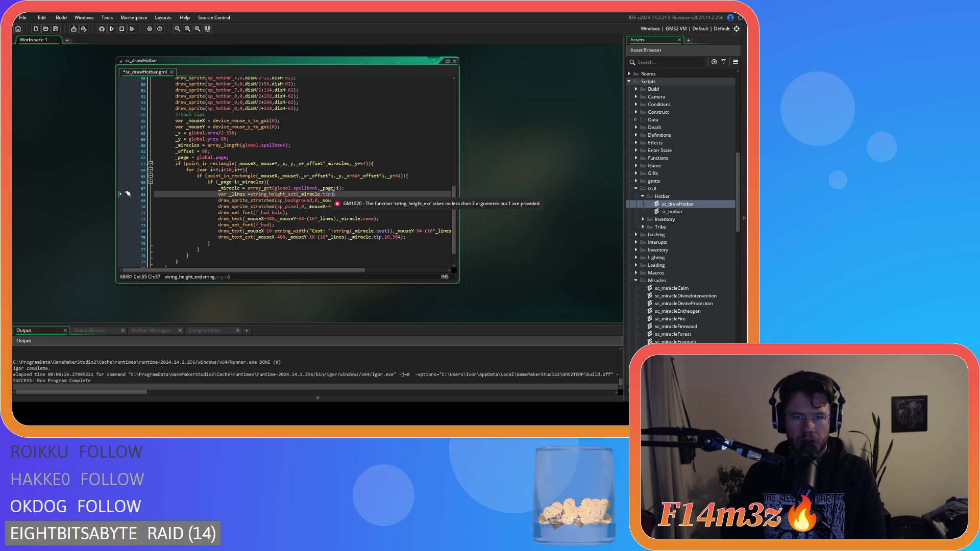
pyautogui.write(',')
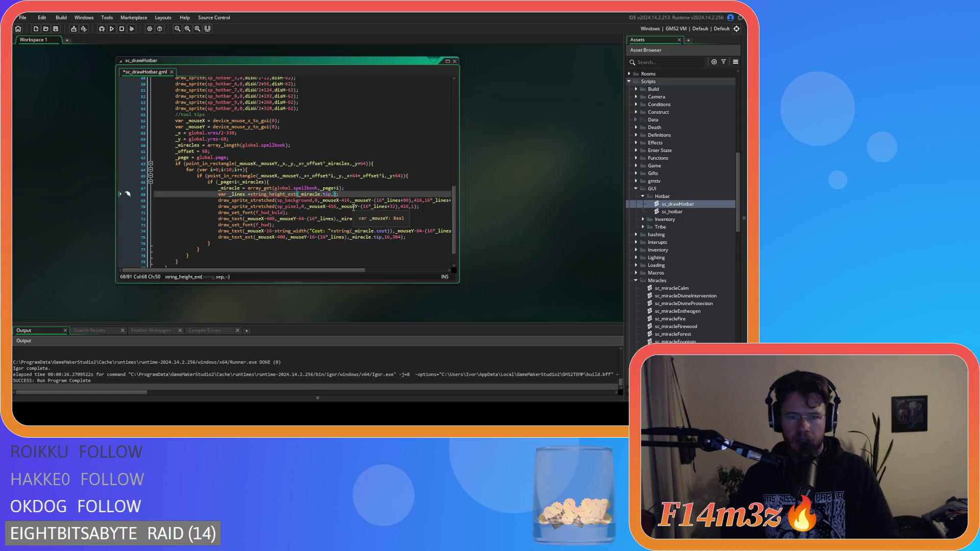
pyautogui.write('16,384')
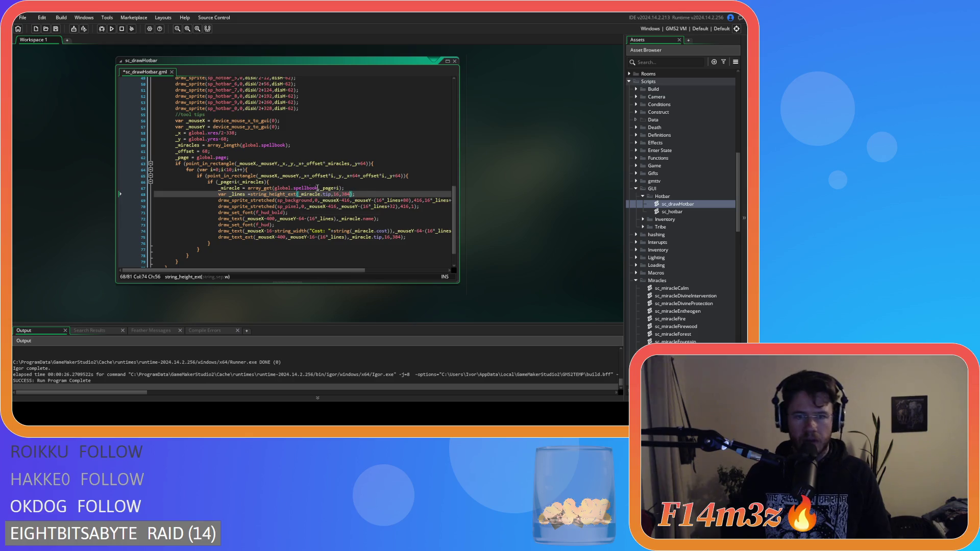
pyautogui.press('End')
pyautogui.moveTo(283, 194)
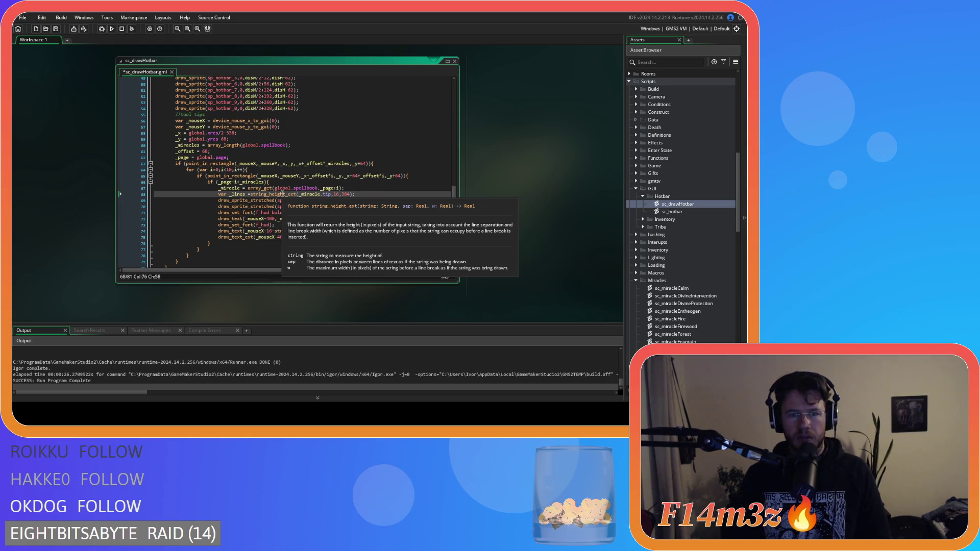
pyautogui.hotkey('ctrl', 's')
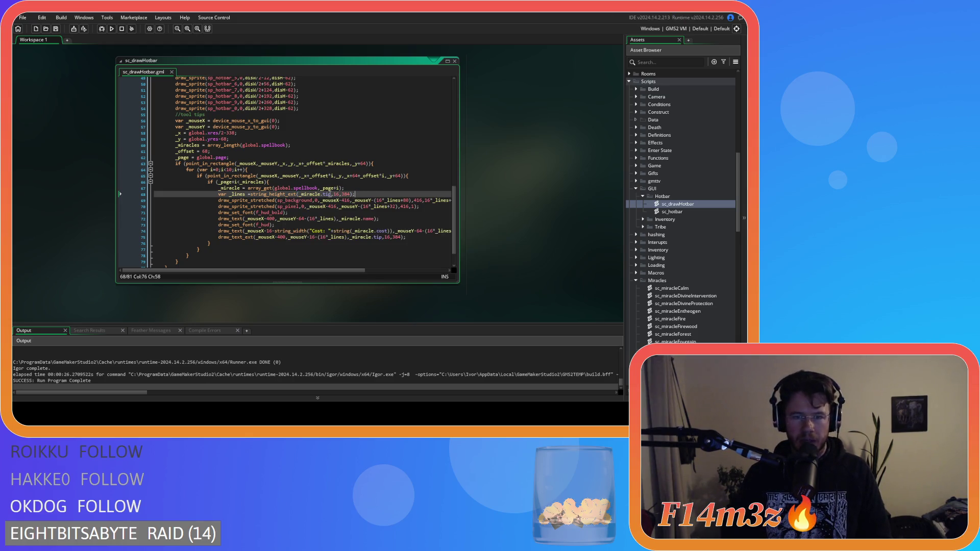
pyautogui.moveTo(336, 272); pyautogui.dragTo(381, 272)
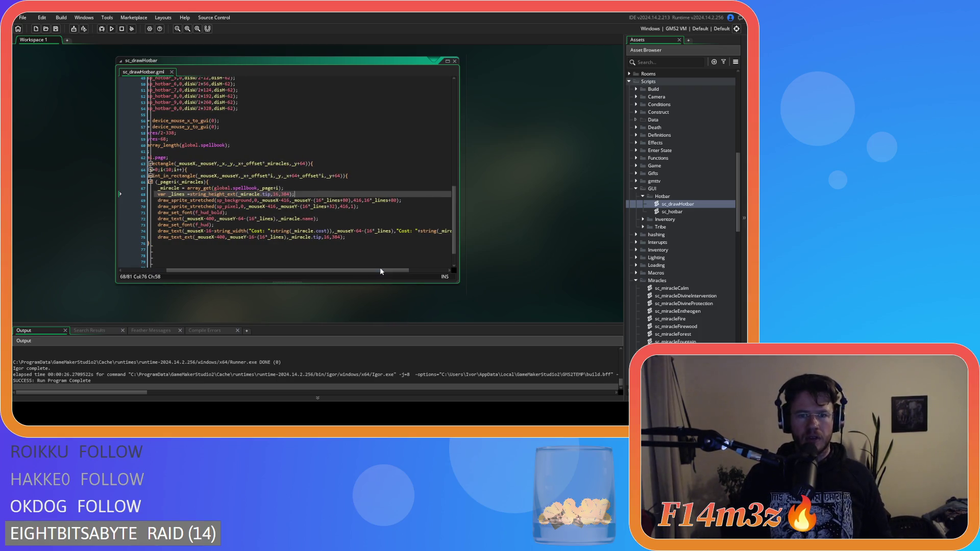
# Remove both (16* multipliers from the background draw_sprite_stretched call on line 69
pyautogui.doubleClick(369, 231)
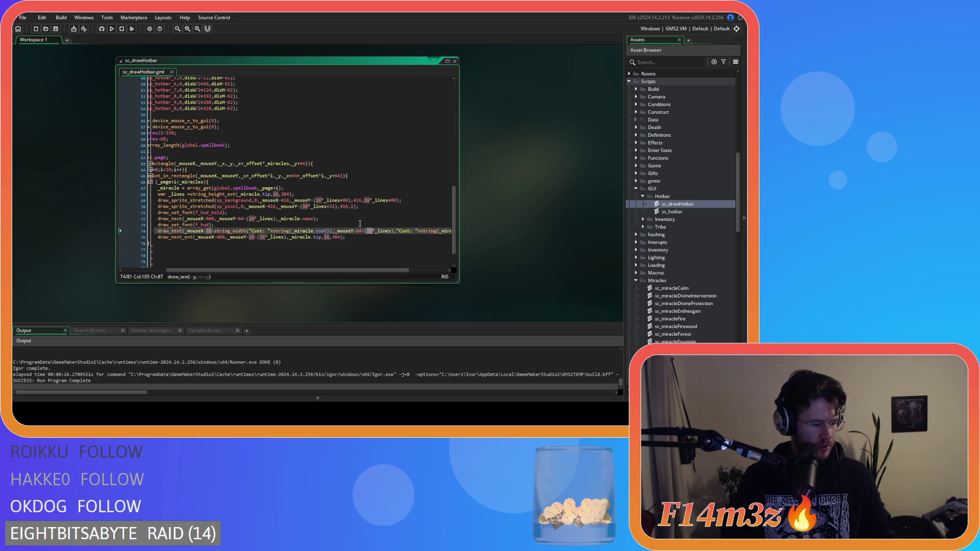
pyautogui.moveTo(357, 270); pyautogui.dragTo(339, 270)
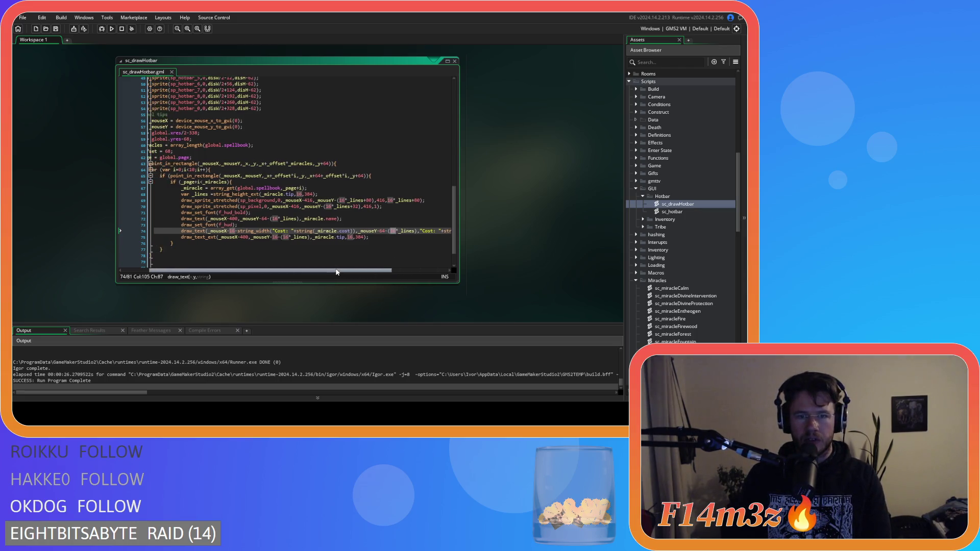
pyautogui.click(338, 206)
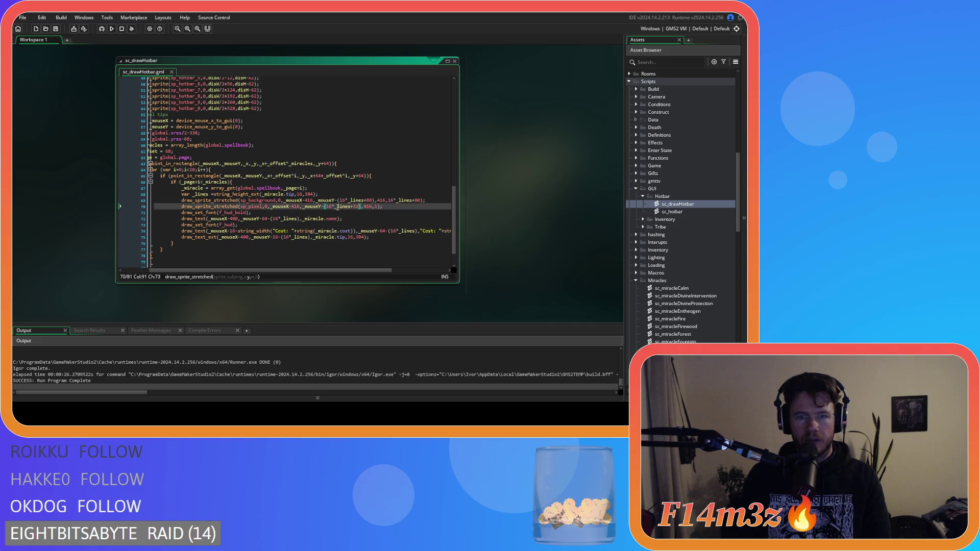
pyautogui.doubleClick(341, 201)
pyautogui.moveTo(345, 203); pyautogui.dragTo(349, 205)
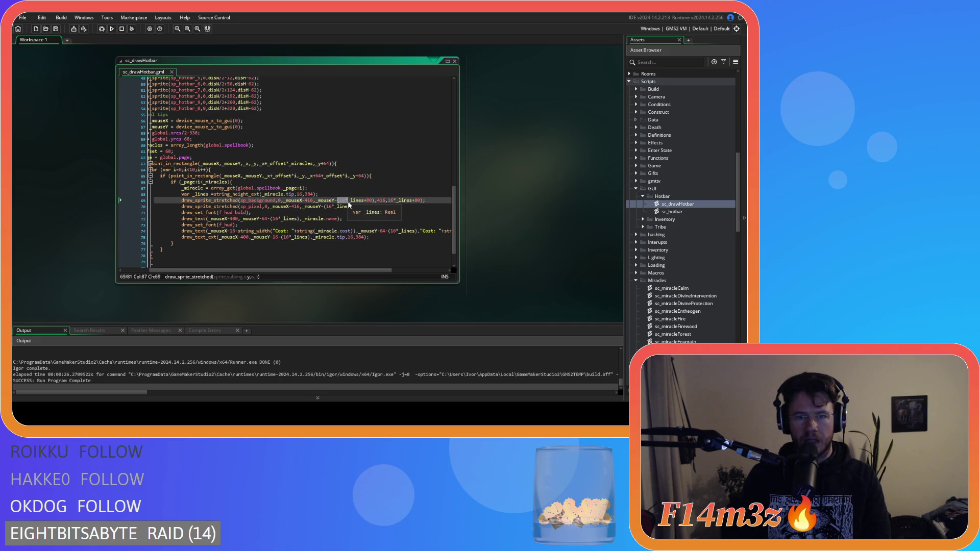
pyautogui.press('BackSpace')
pyautogui.click(363, 201)
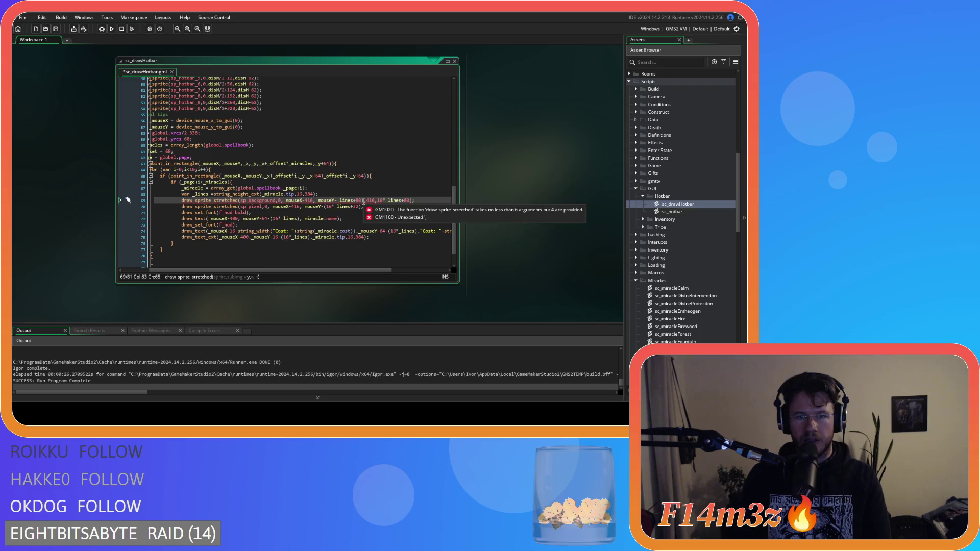
pyautogui.press('Delete')
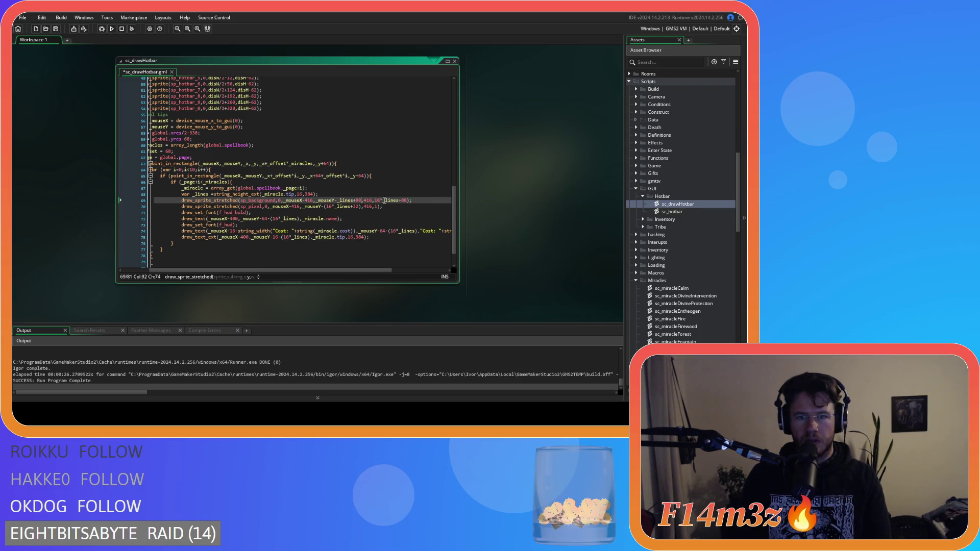
pyautogui.moveTo(376, 200); pyautogui.dragTo(383, 201)
pyautogui.press('BackSpace')
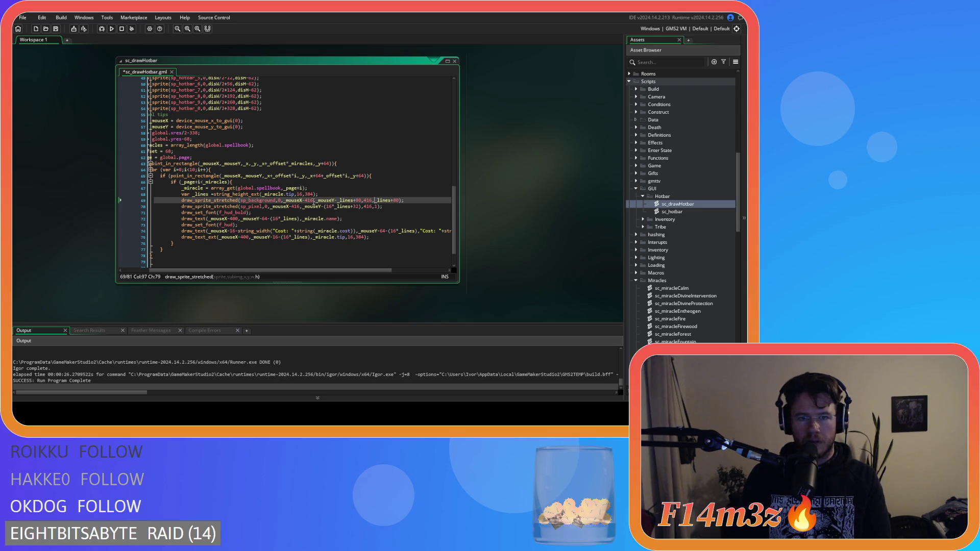
# Search the script for every occurrence of _lines
pyautogui.click(200, 194)
pyautogui.hotkey('ctrl', 'f')
pyautogui.click(357, 219)
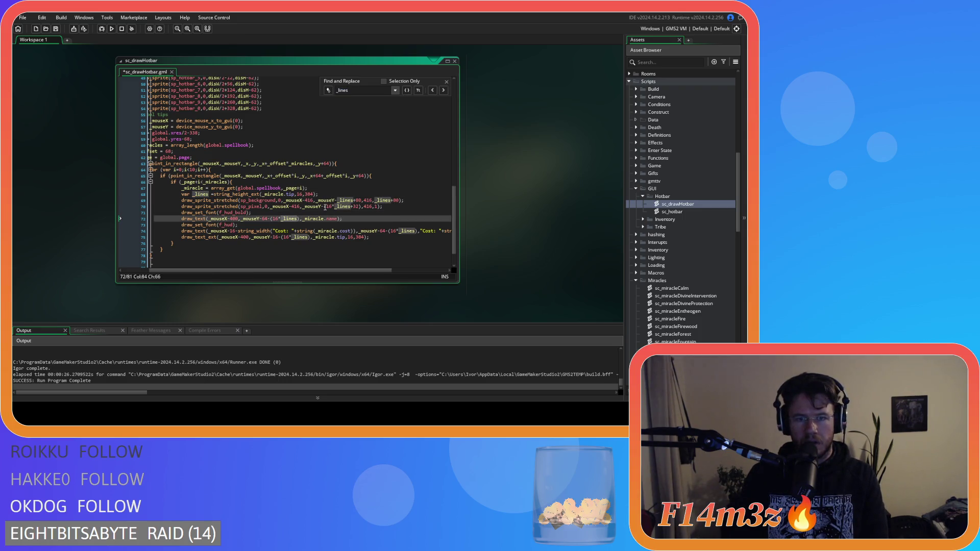
# Remove the (16* multipliers from line 70 and the miracle name line
pyautogui.moveTo(325, 206); pyautogui.dragTo(335, 206)
pyautogui.press('BackSpace')
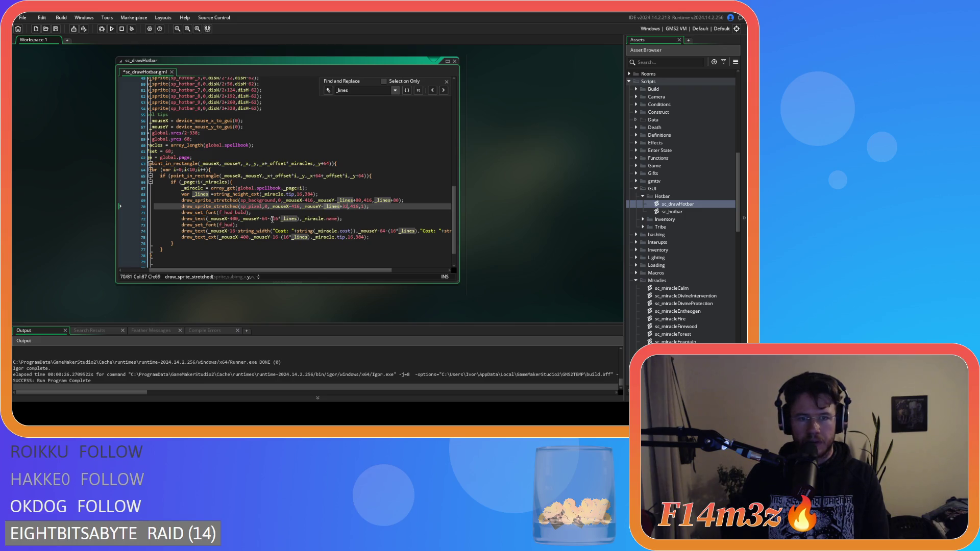
pyautogui.click(271, 219)
pyautogui.press('Right')
pyautogui.press('BackSpace')
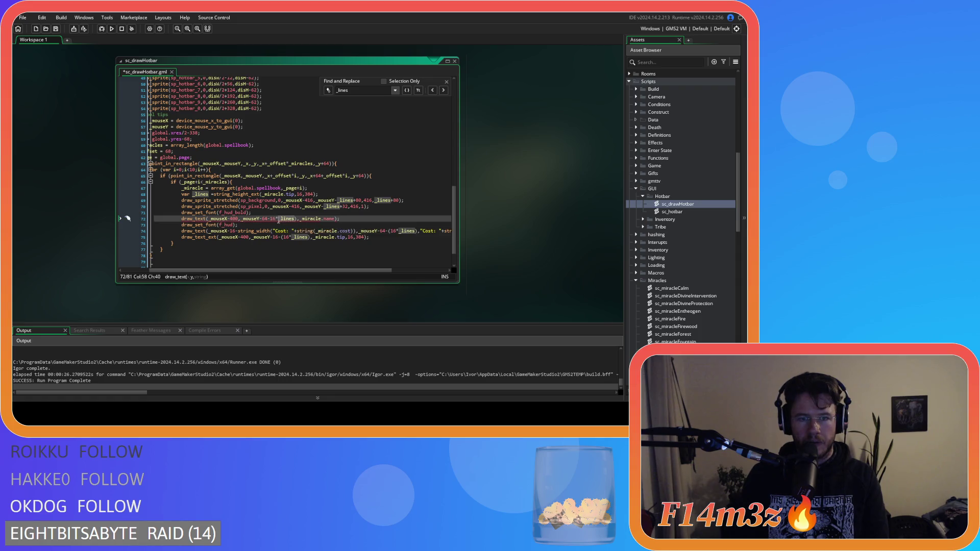
pyautogui.press('Delete')
pyautogui.press('Delete')
pyautogui.press('Delete')
pyautogui.hotkey('ctrl', 'Right')
pyautogui.press('Delete')
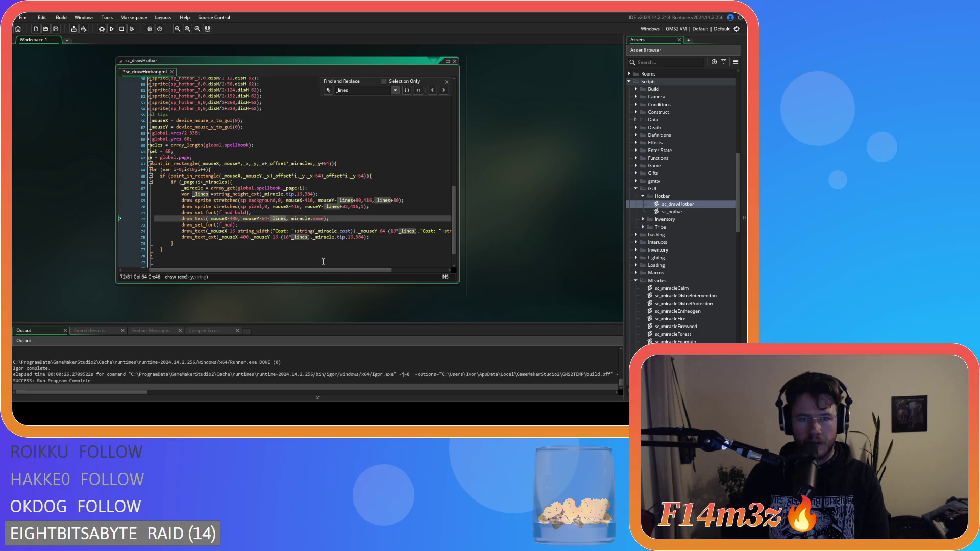
pyautogui.moveTo(349, 270); pyautogui.dragTo(368, 267)
# Remove the 16* multipliers from the cost and tip lines, then save and build
pyautogui.click(360, 231)
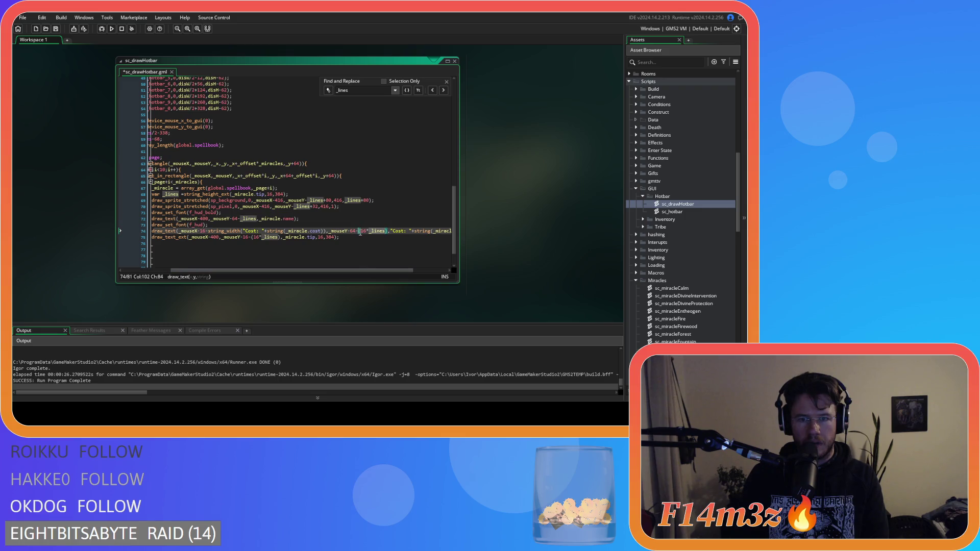
pyautogui.press('Delete')
pyautogui.press('Delete')
pyautogui.hotkey('ctrl', 'Right')
pyautogui.press('Delete')
pyautogui.hotkey('ctrl', 'End')
pyautogui.moveTo(356, 268)
pyautogui.mouseDown()
pyautogui.moveTo(372, 268)
pyautogui.moveTo(357, 266)
pyautogui.mouseUp()
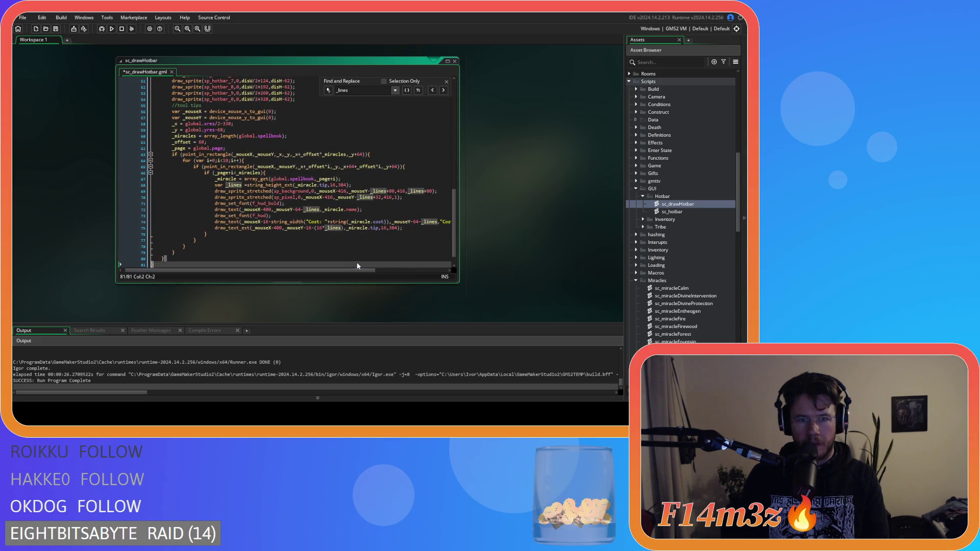
pyautogui.doubleClick(318, 228)
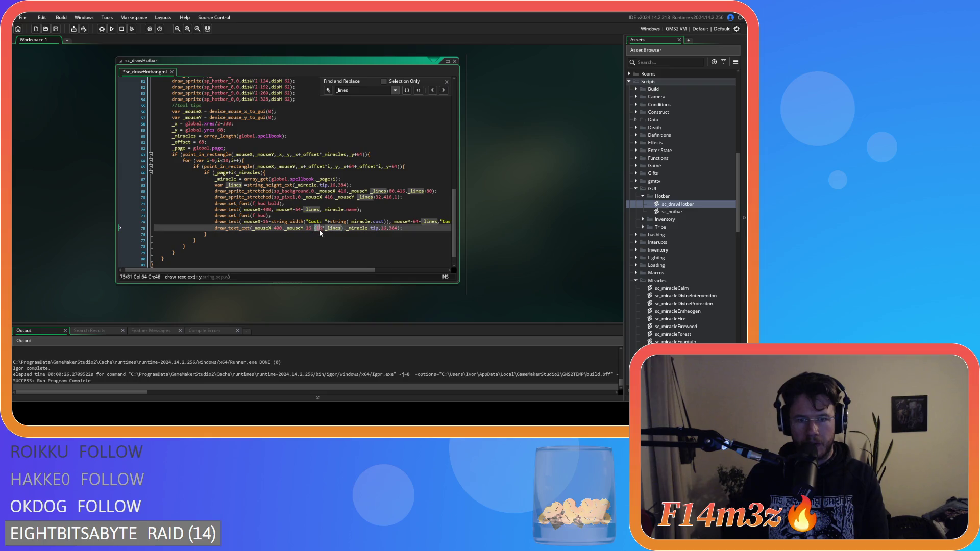
pyautogui.press('BackSpace')
pyautogui.click(393, 229)
pyautogui.hotkey('ctrl', 's')
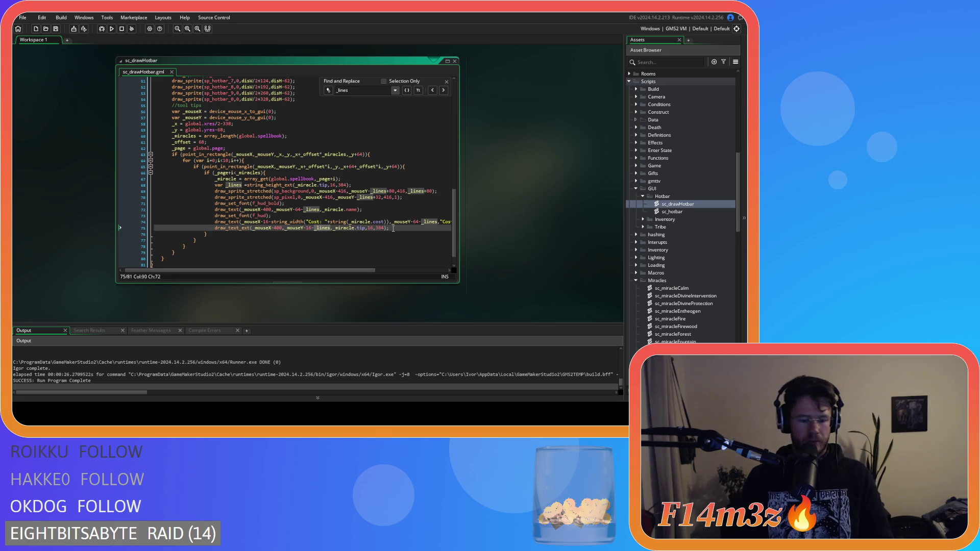
pyautogui.press('F5')
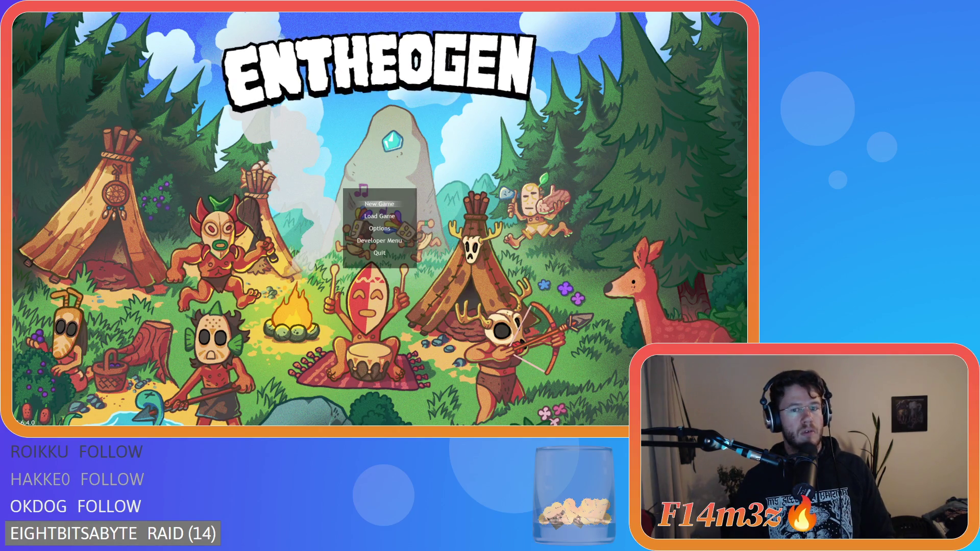
# Load the saved game and pan around the village map
pyautogui.press('Down')
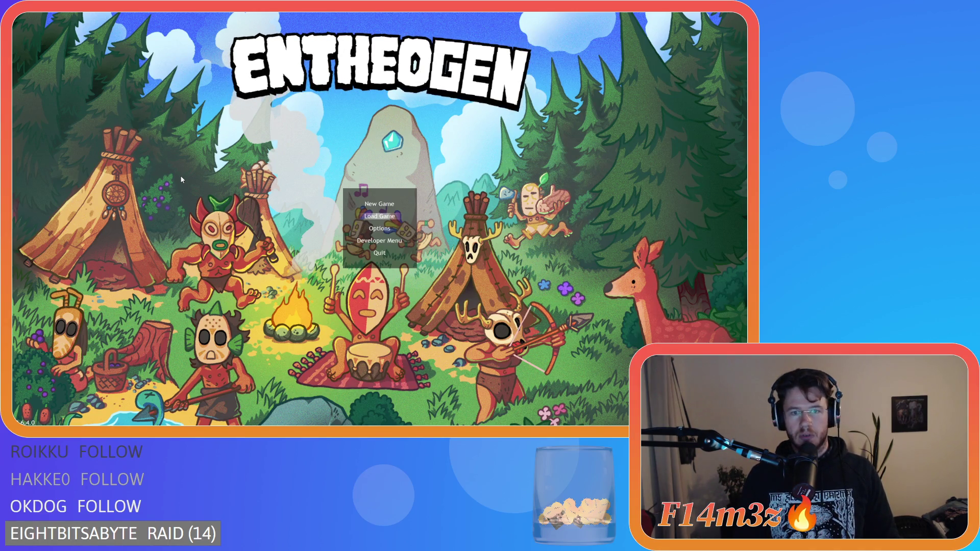
pyautogui.press('Return')
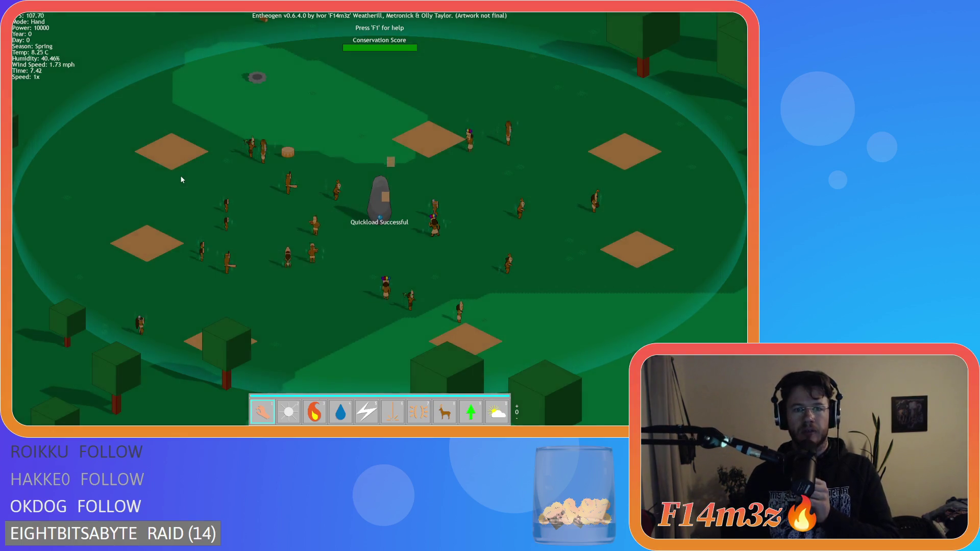
pyautogui.press('w')
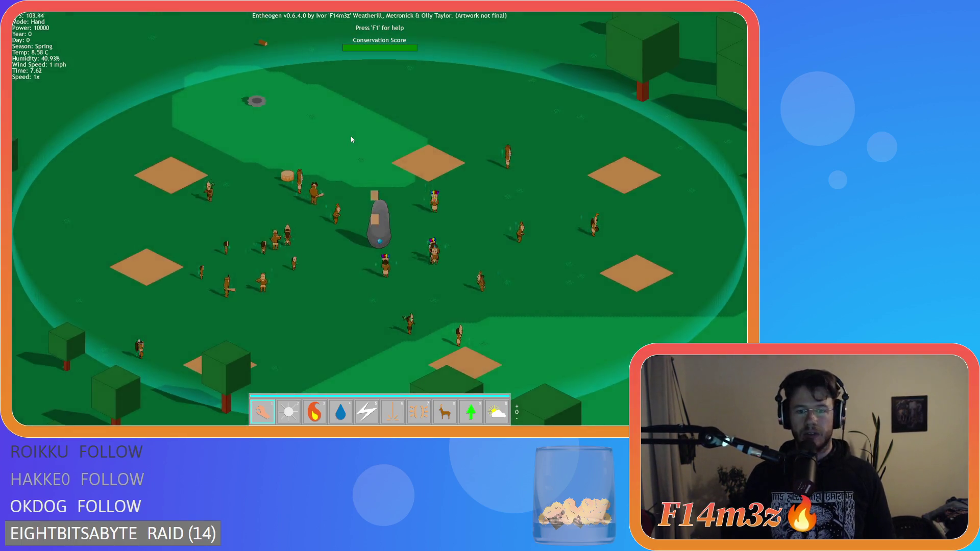
pyautogui.press('a')
pyautogui.press('s')
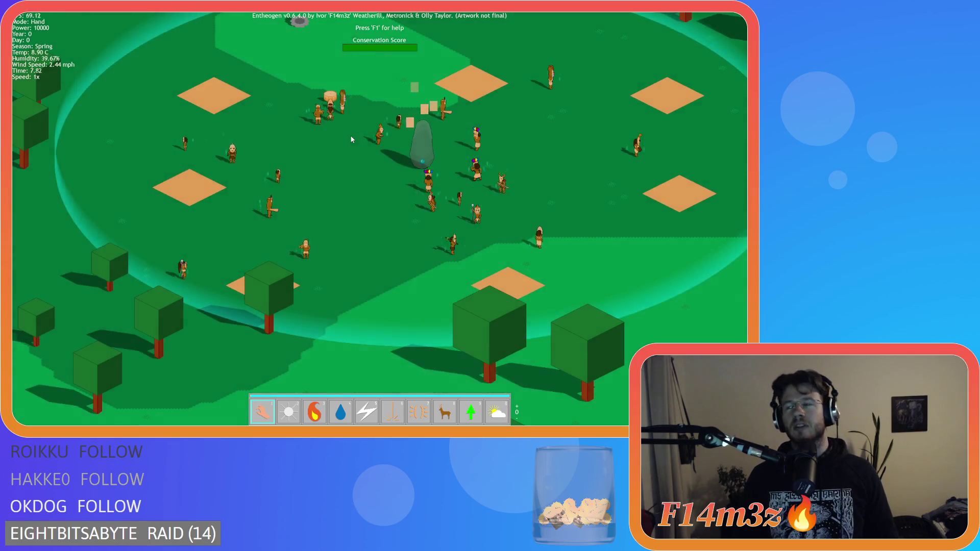
pyautogui.press('a')
pyautogui.press('s')
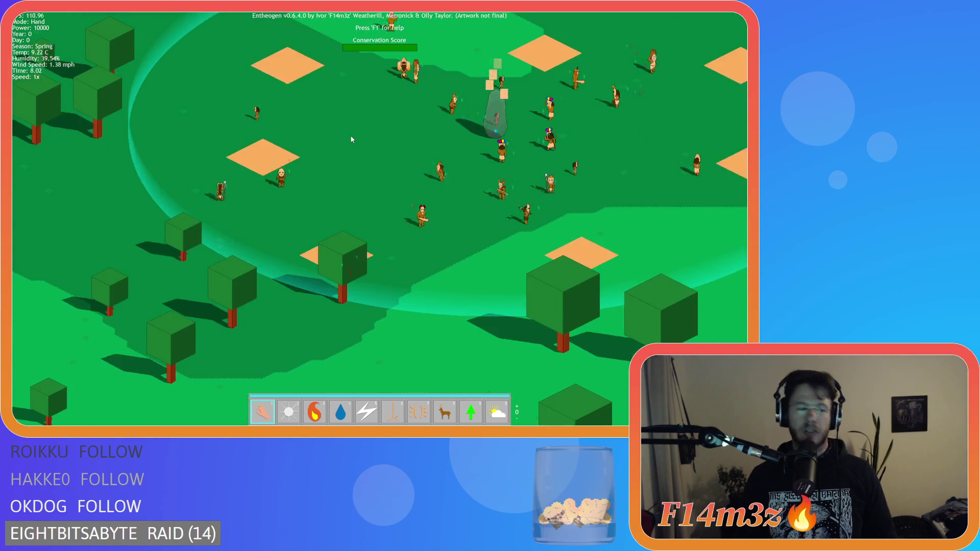
pyautogui.press('d')
pyautogui.press('w')
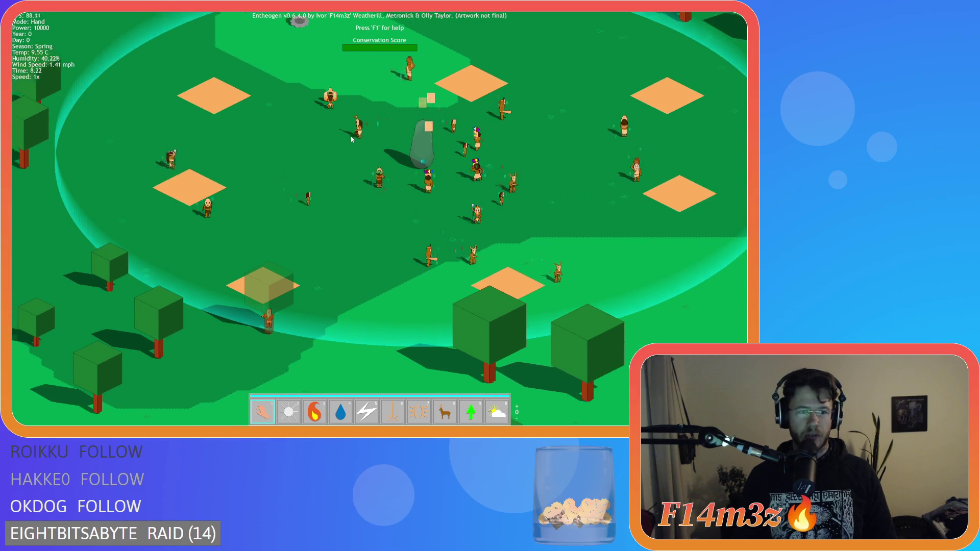
pyautogui.press('s')
pyautogui.press('d')
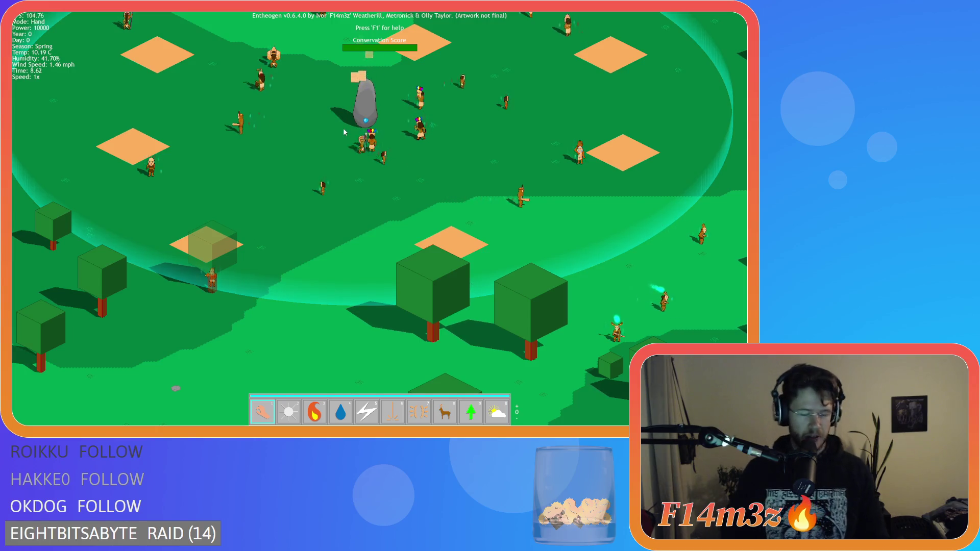
pyautogui.press('w')
pyautogui.press('a')
pyautogui.press('w')
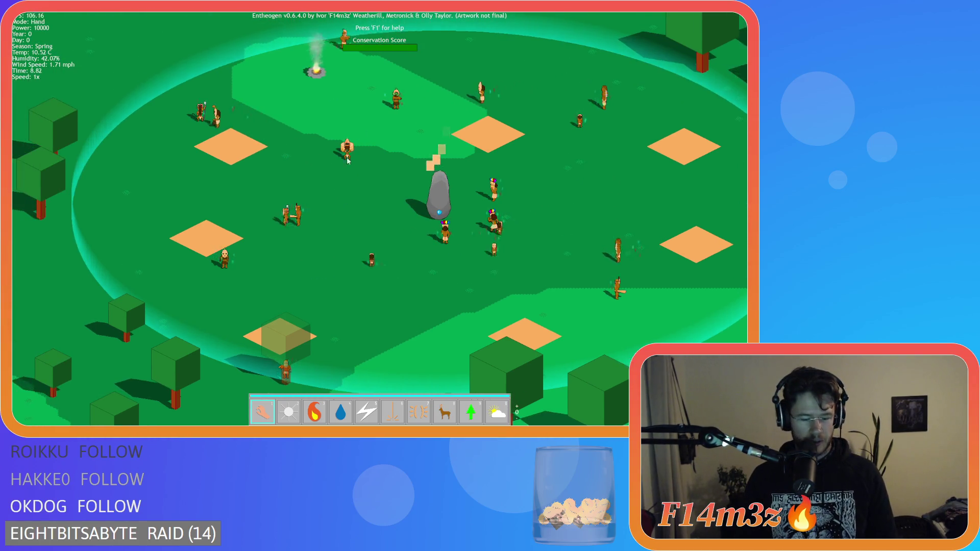
pyautogui.press('s')
pyautogui.press('a')
pyautogui.press('a')
pyautogui.press('s')
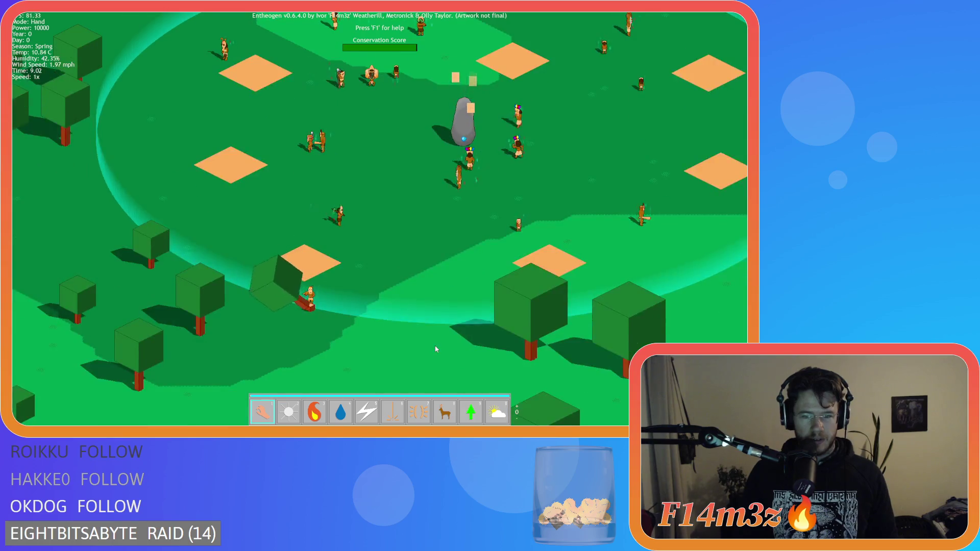
pyautogui.press('a')
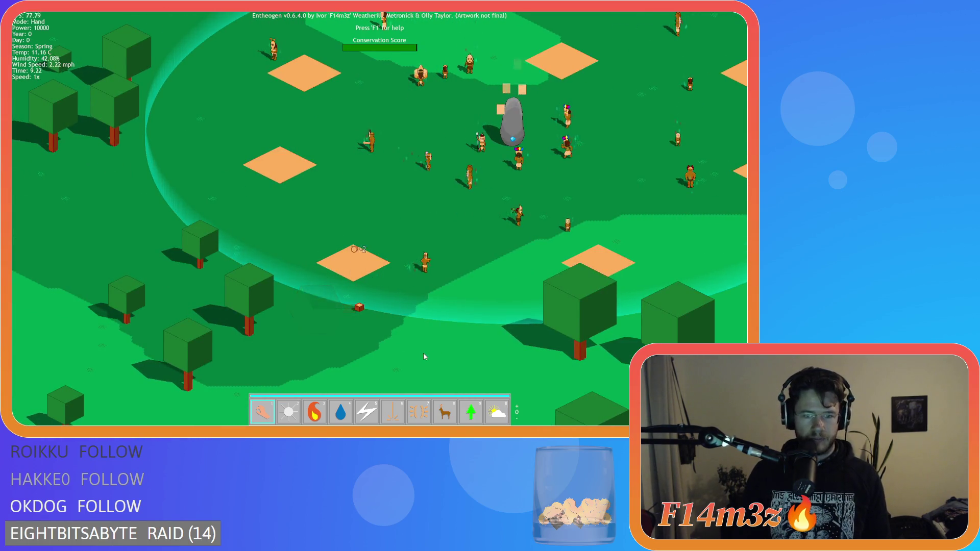
pyautogui.press('w')
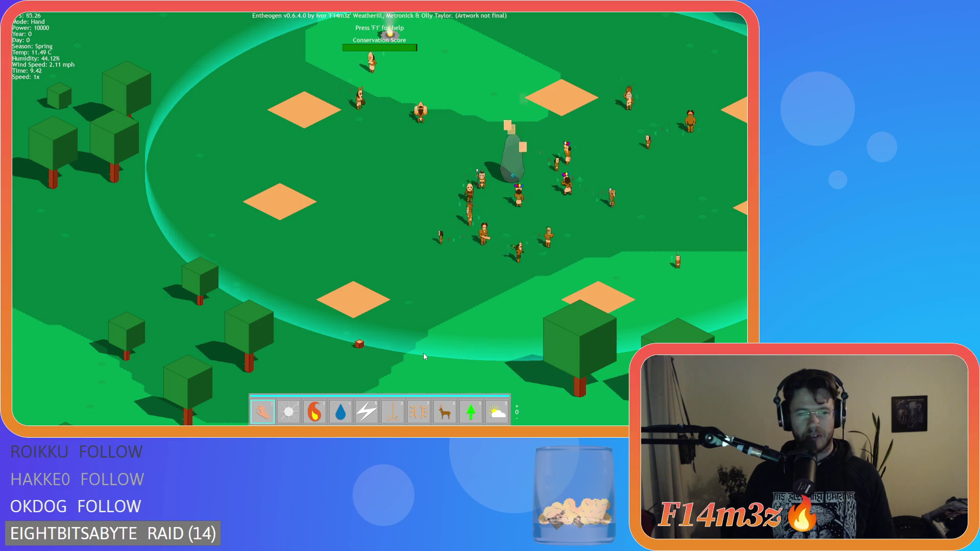
pyautogui.press('w')
pyautogui.press('s')
pyautogui.press('d')
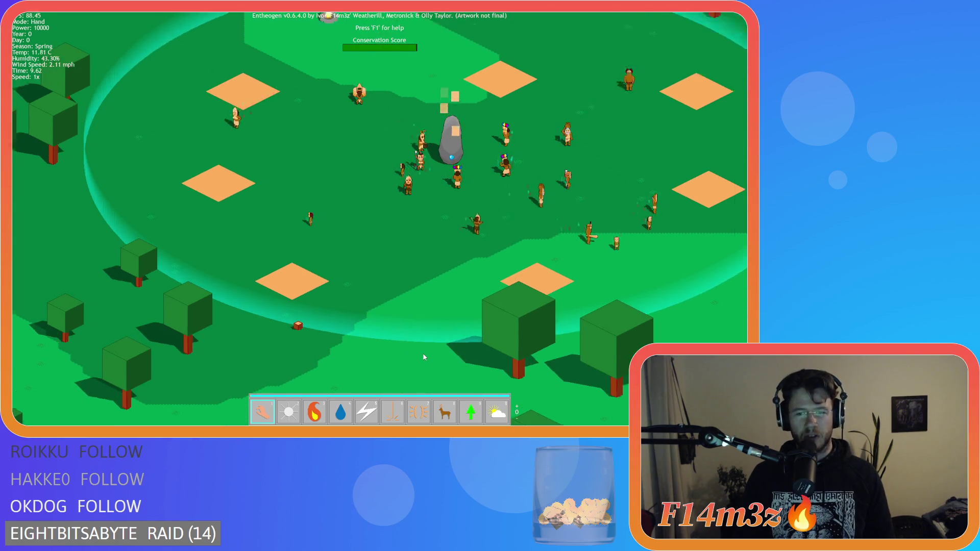
pyautogui.press('w')
pyautogui.press('d')
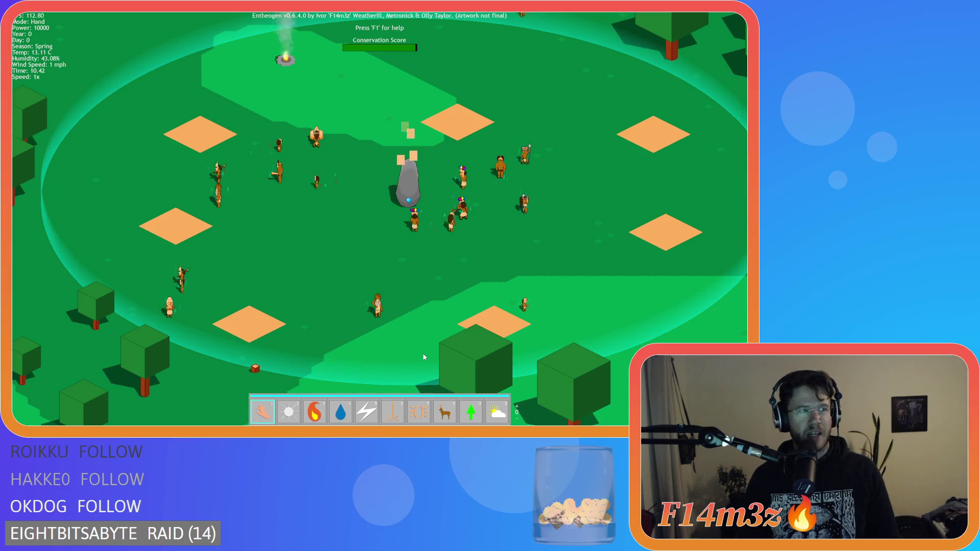
pyautogui.press('a')
pyautogui.press('d')
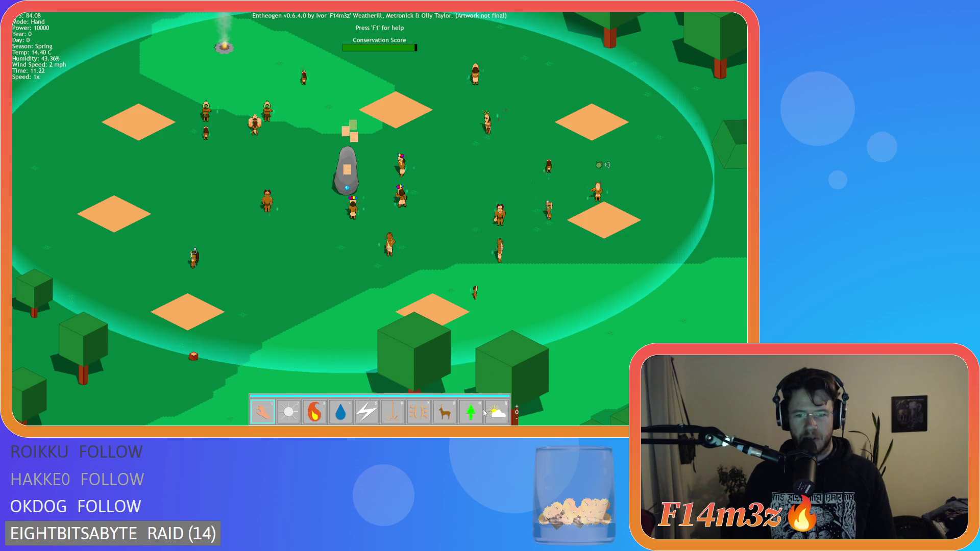
# Exit to the title screen and close the Entheogen game window
pyautogui.press('Escape')
pyautogui.press('Return')
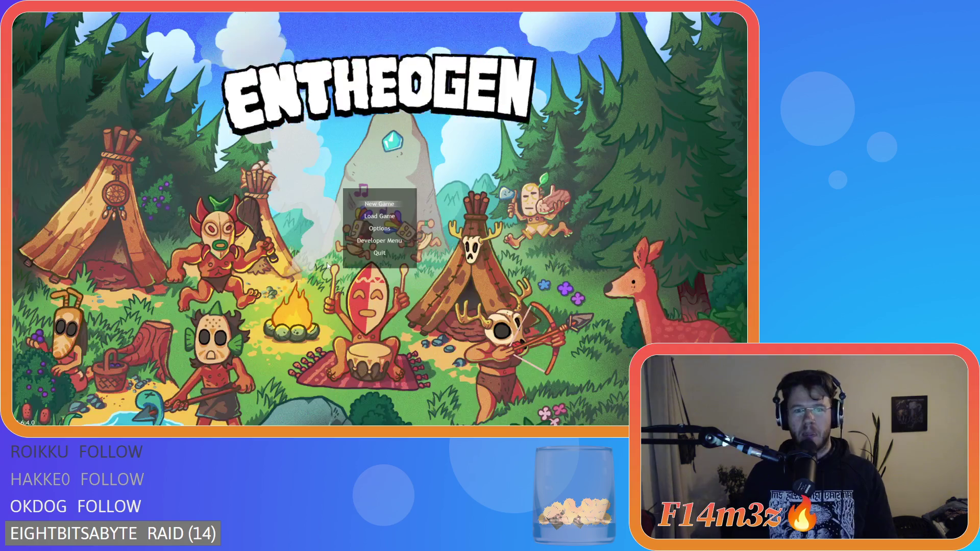
pyautogui.click(380, 253)
pyautogui.click(368, 215)
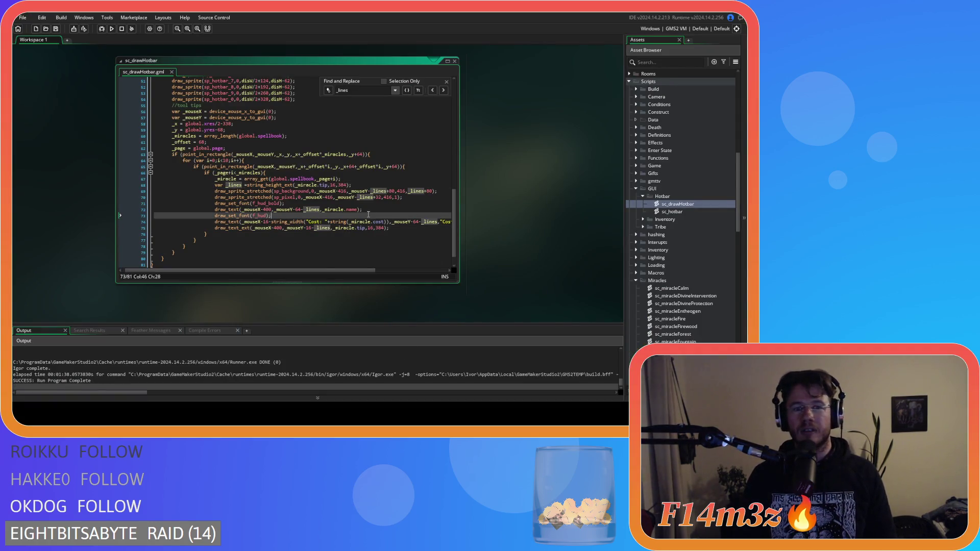
# Undo the edits to restore the (16*_lines) offsets and review each tooltip draw line
pyautogui.moveTo(327, 271)
pyautogui.mouseDown()
pyautogui.moveTo(369, 272)
pyautogui.moveTo(349, 270)
pyautogui.mouseUp()
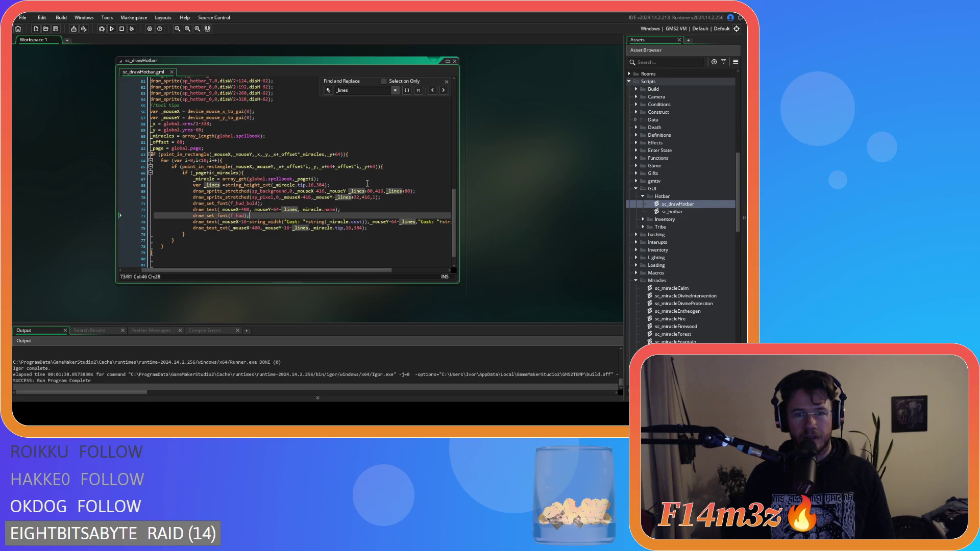
pyautogui.hotkey('ctrl', 'z')
pyautogui.hotkey('ctrl', 'z')
pyautogui.hotkey('ctrl', 'z')
pyautogui.hotkey('ctrl', 'z')
pyautogui.hotkey('ctrl', 'z')
pyautogui.hotkey('ctrl', 'z')
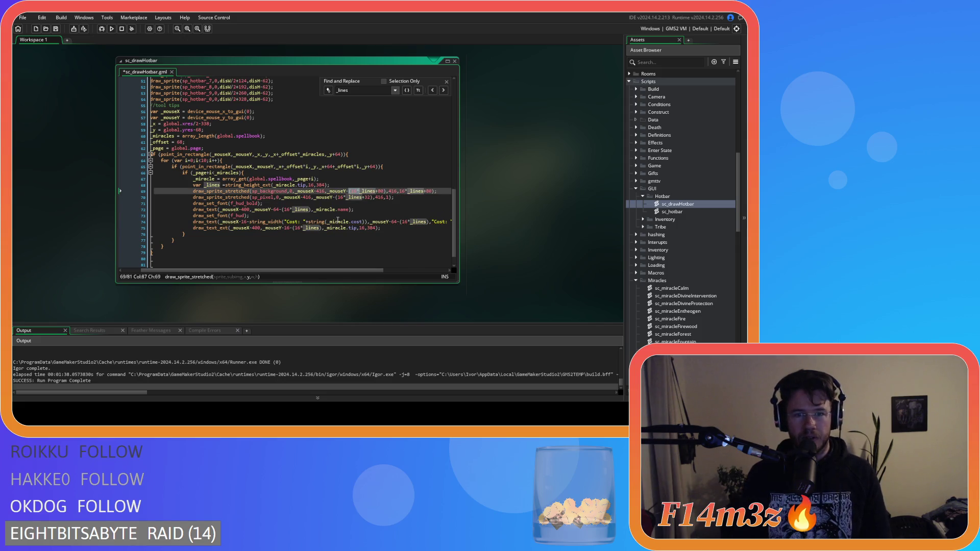
pyautogui.click(228, 185)
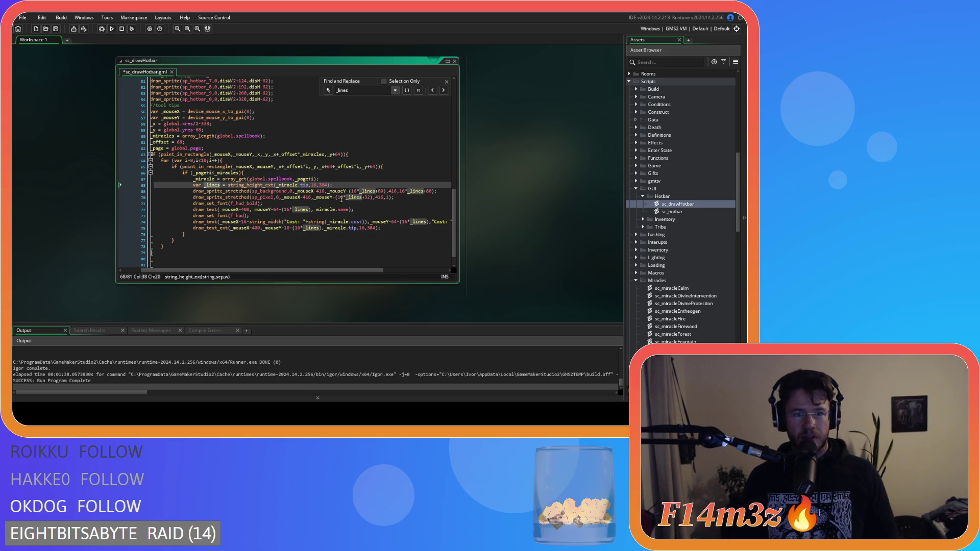
pyautogui.click(352, 215)
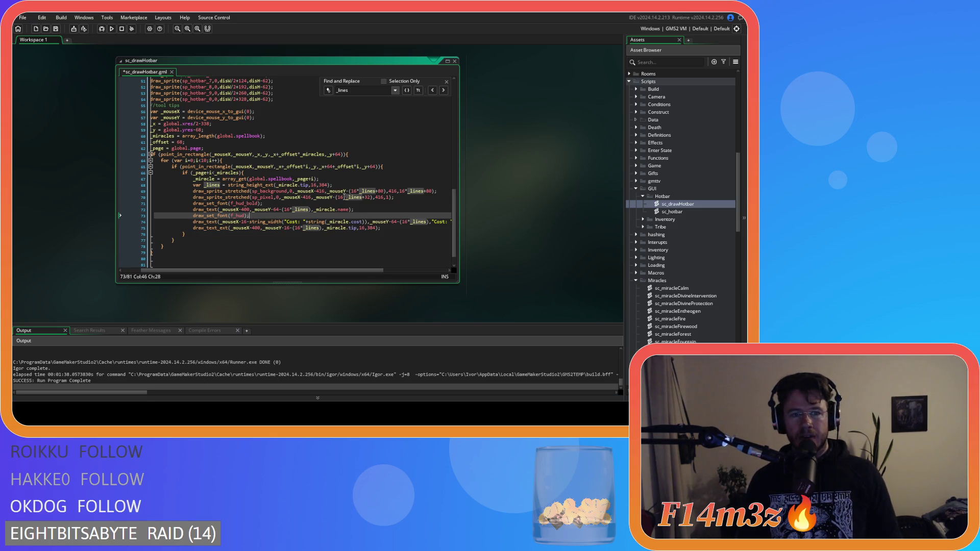
pyautogui.click(346, 197)
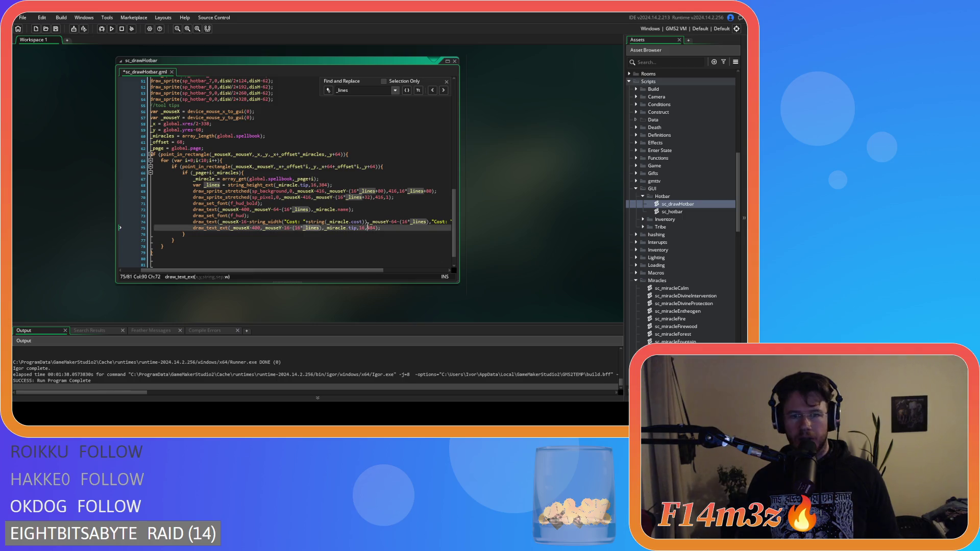
pyautogui.click(357, 210)
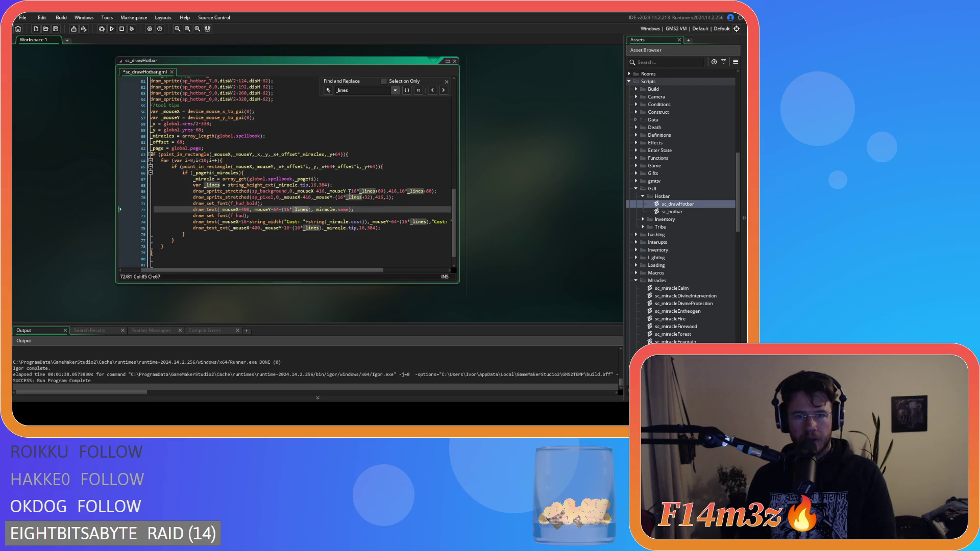
pyautogui.click(351, 191)
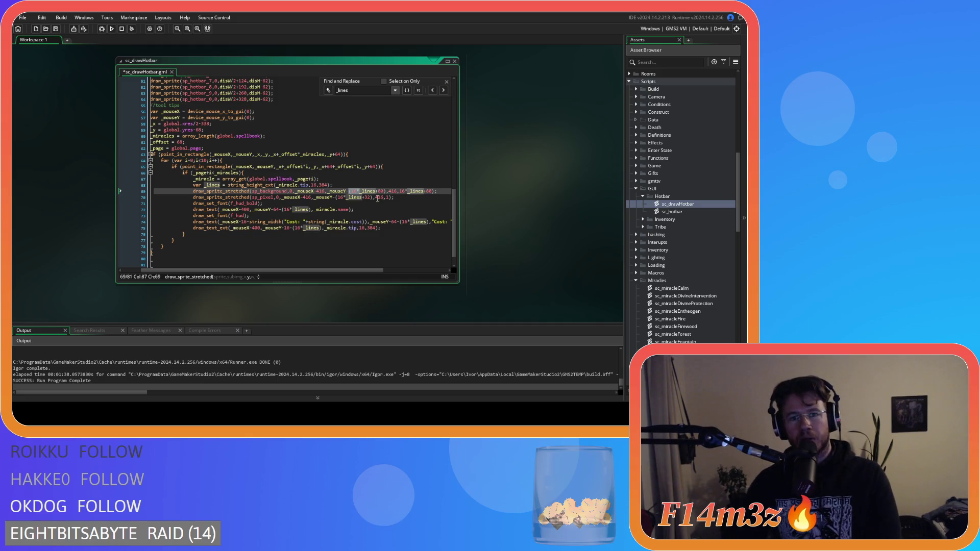
# Make the background call use _mouseY-_lines-80 with height _lines+80, and save
pyautogui.press('BackSpace')
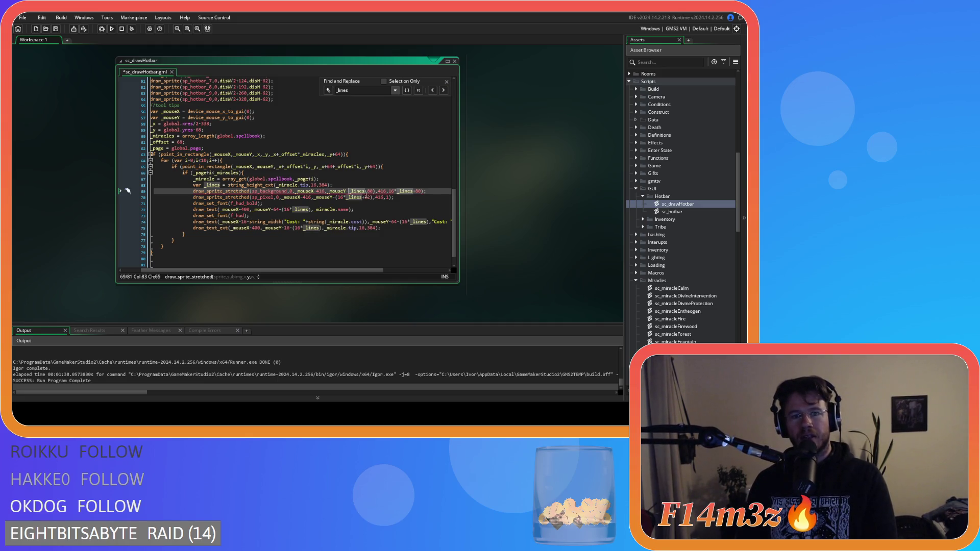
pyautogui.hotkey('ctrl', 'z')
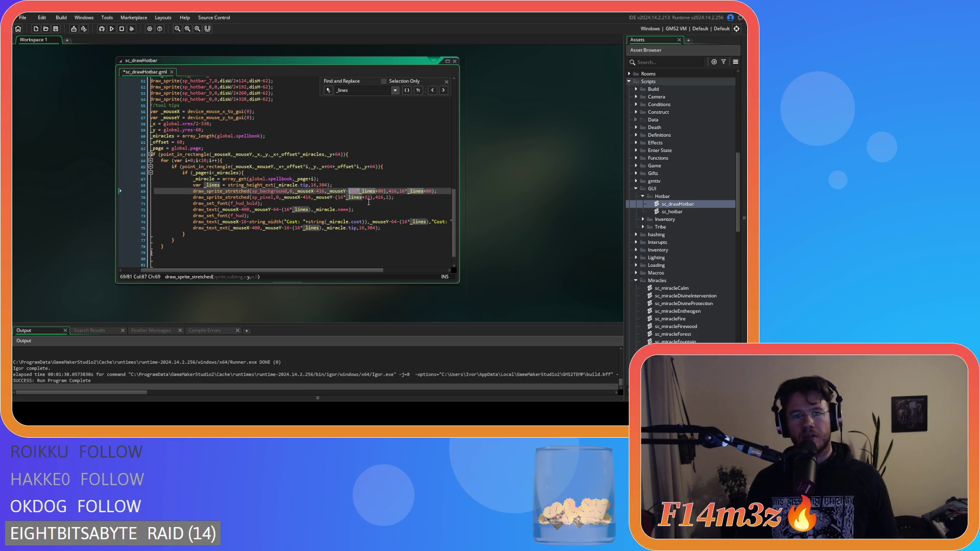
pyautogui.press('BackSpace')
pyautogui.press('Right')
pyautogui.press('Right')
pyautogui.press('Right')
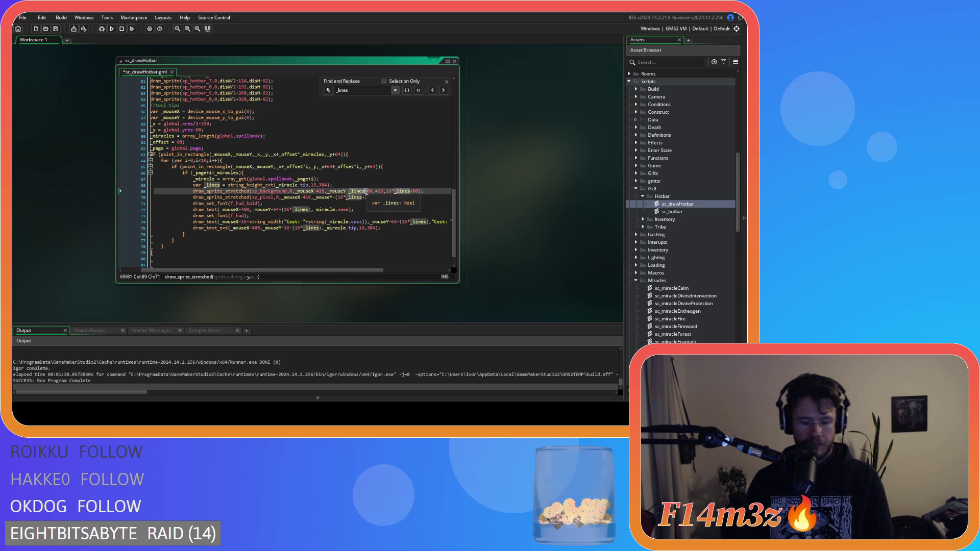
pyautogui.press('End')
pyautogui.hotkey('ctrl', 's')
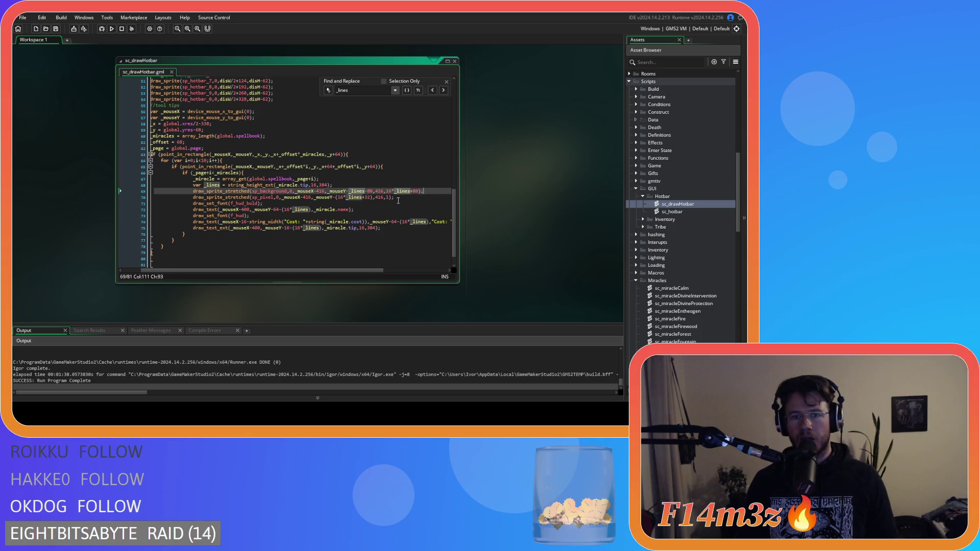
pyautogui.click(387, 191)
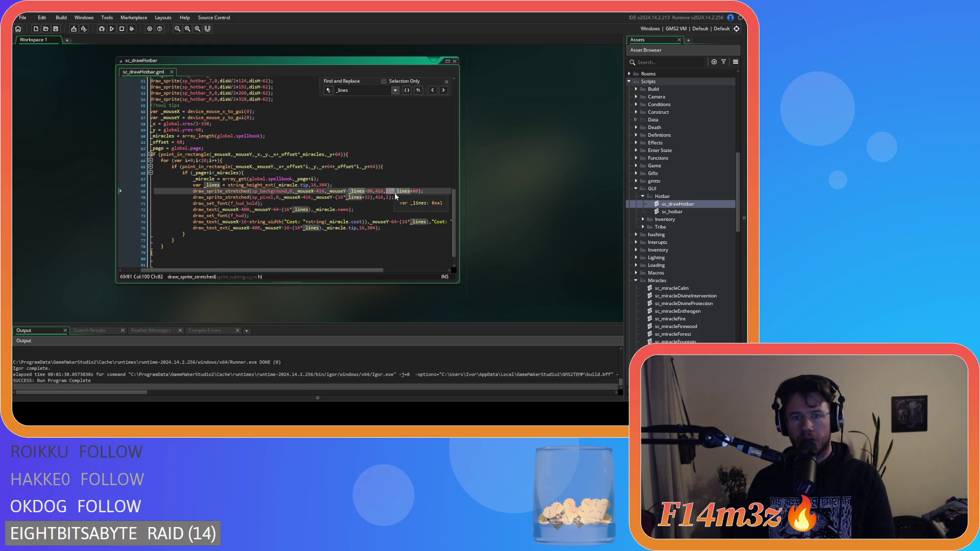
pyautogui.press('BackSpace')
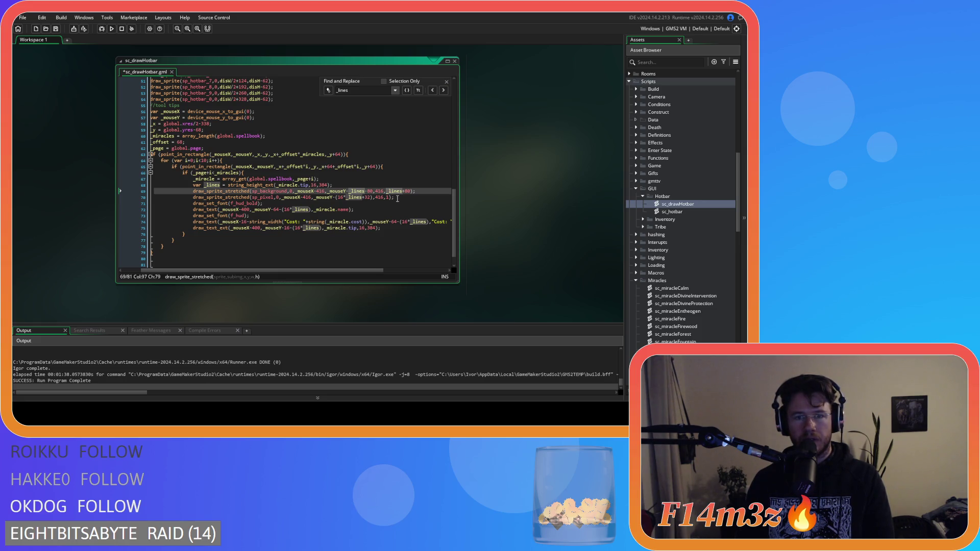
pyautogui.press('End')
pyautogui.hotkey('ctrl', 's')
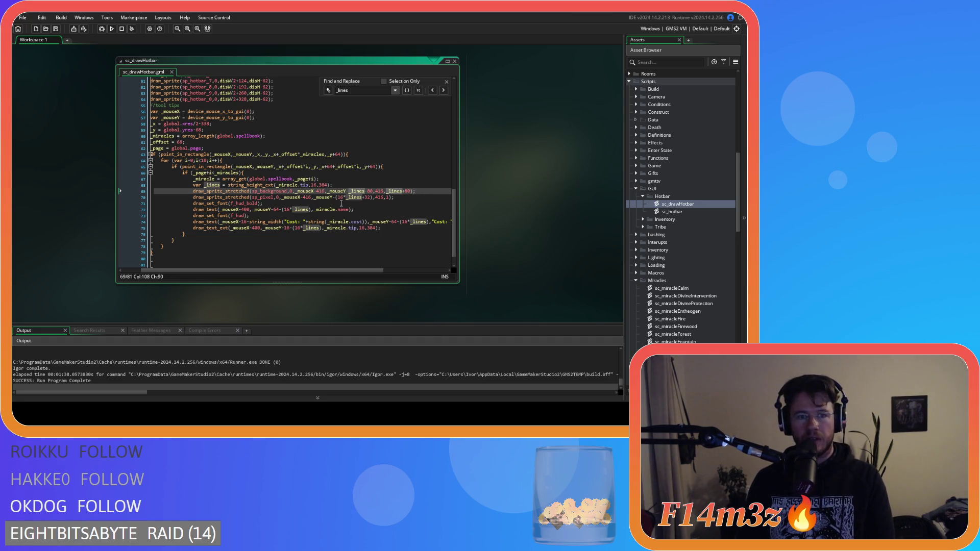
# Change the divider offset to _mouseY-_lines-32 and save the script
pyautogui.click(339, 201)
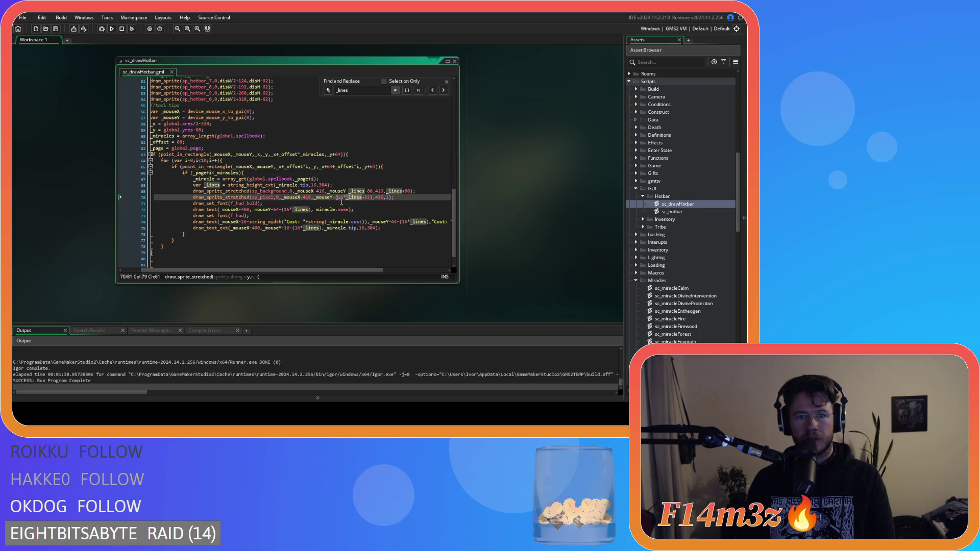
pyautogui.click(336, 200)
pyautogui.press('BackSpace')
pyautogui.press('BackSpace')
pyautogui.press('BackSpace')
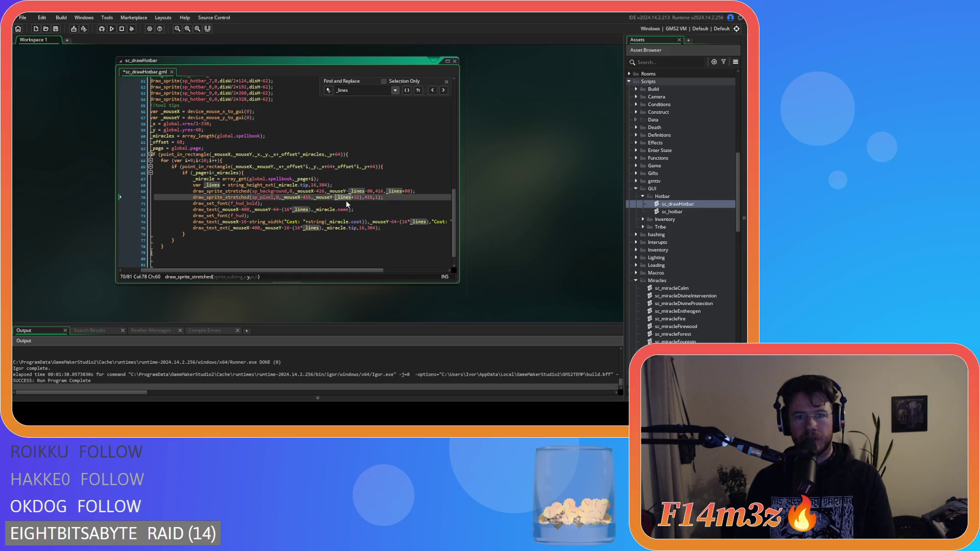
pyautogui.press('Right')
pyautogui.press('Right')
pyautogui.press('Right')
pyautogui.write('-')
pyautogui.click(412, 196)
pyautogui.hotkey('ctrl', 's')
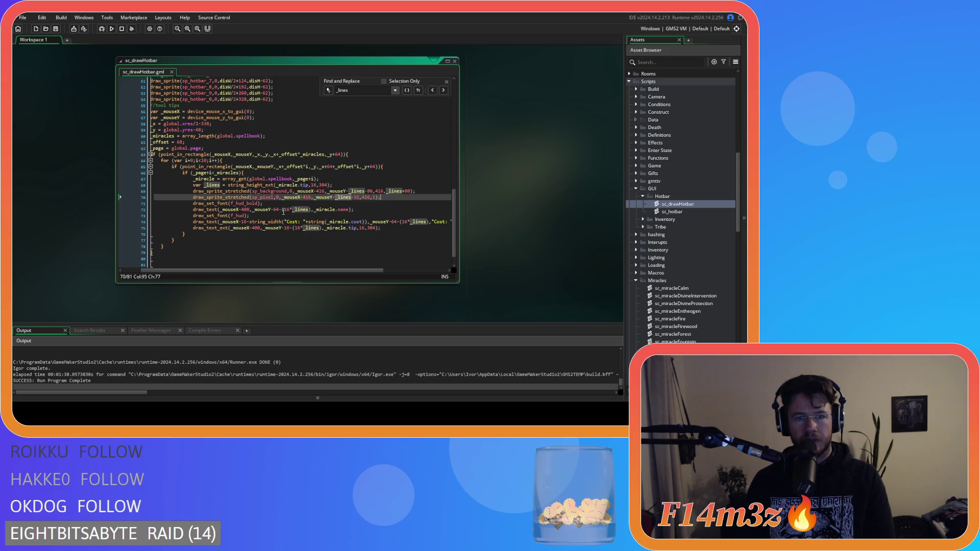
pyautogui.click(283, 210)
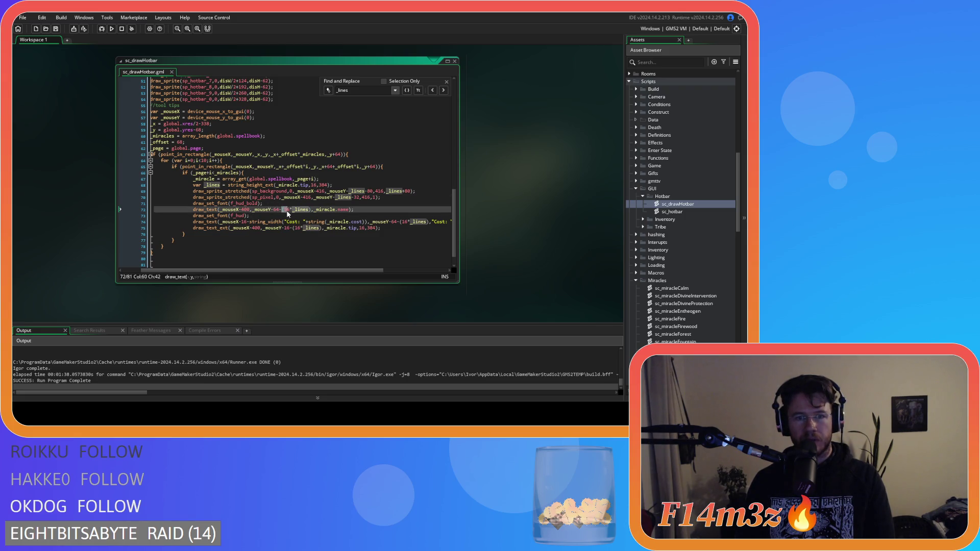
# Remove the (16* multiplier from the name and cost text offsets and save the script
pyautogui.press('BackSpace')
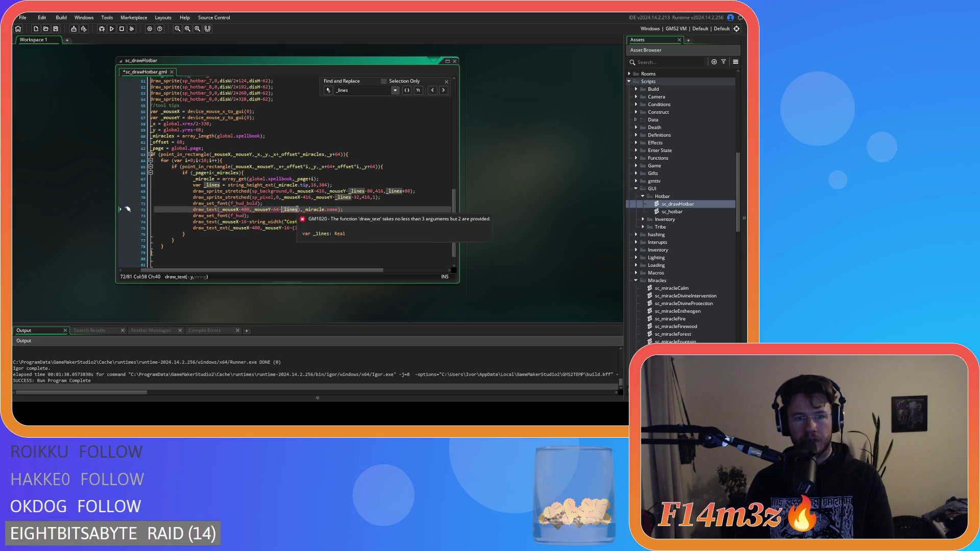
pyautogui.press('Up')
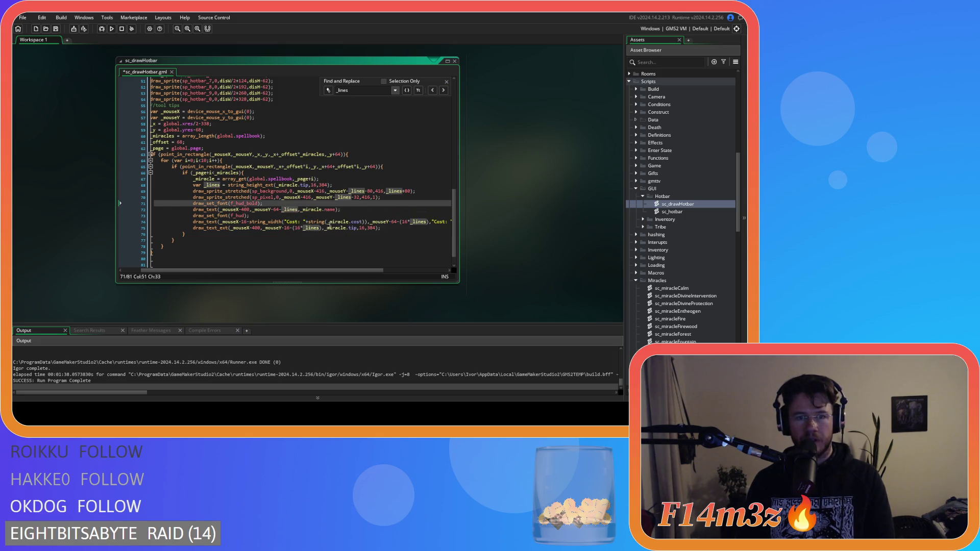
pyautogui.moveTo(313, 271); pyautogui.dragTo(359, 271)
pyautogui.click(313, 222)
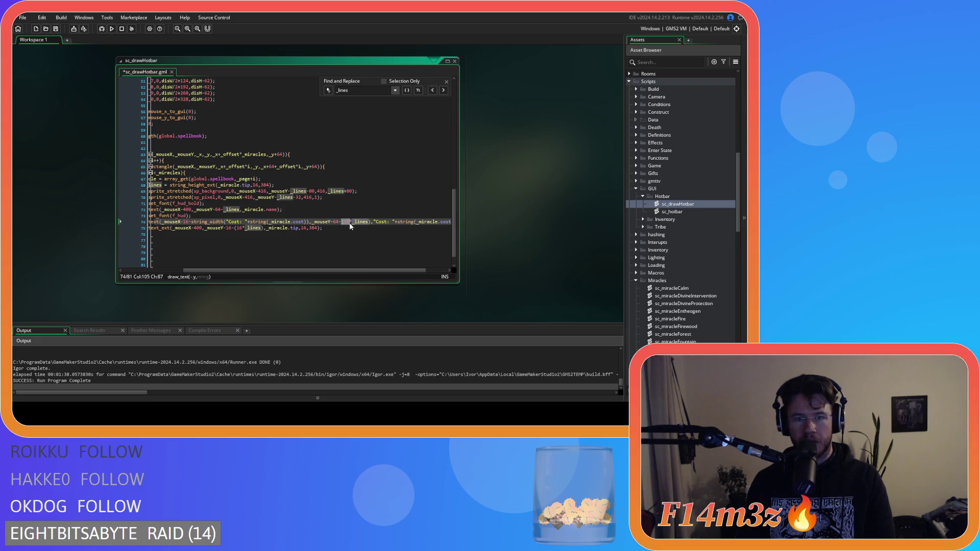
pyautogui.press('BackSpace')
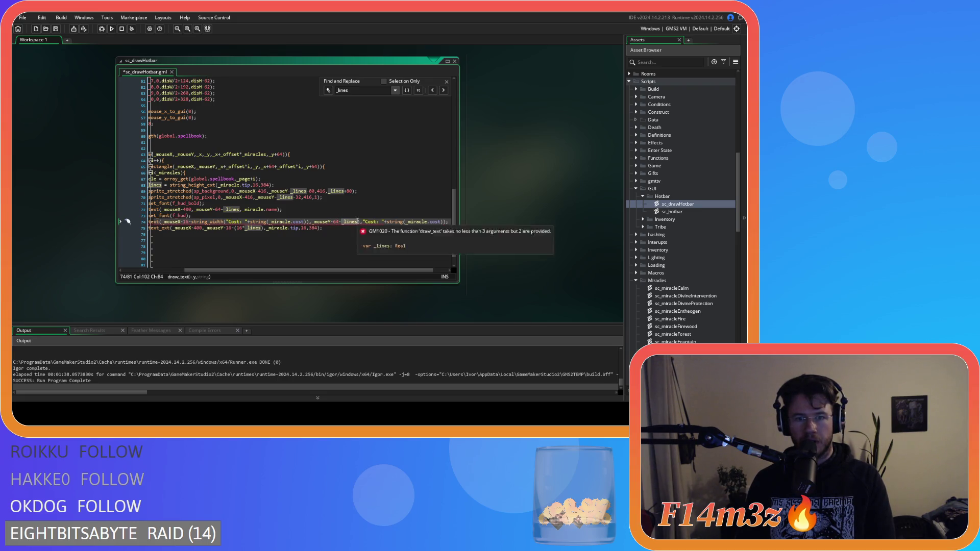
pyautogui.hotkey('ctrl', 's')
# Strip the multiplier and stray bracket from the tip text offset, then run the game with F5
pyautogui.moveTo(374, 270); pyautogui.dragTo(334, 271)
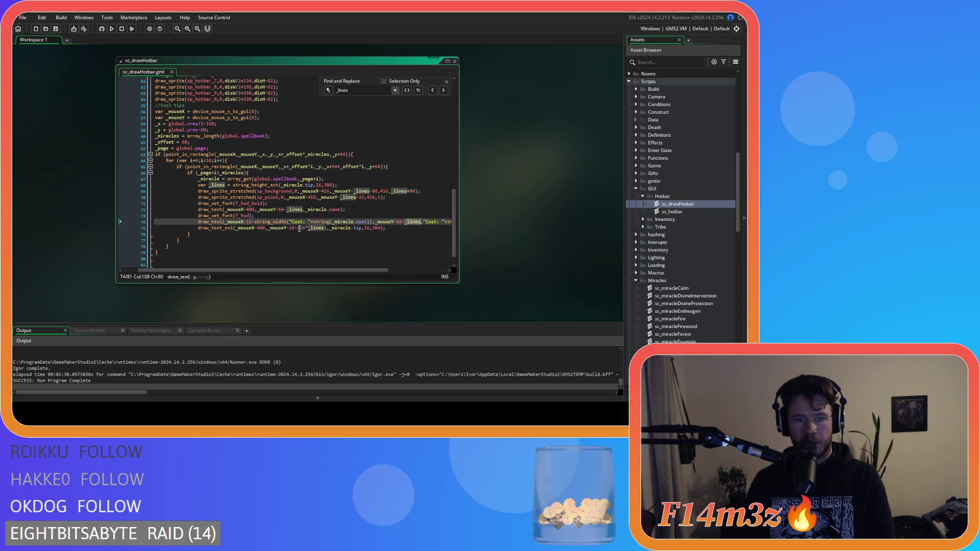
pyautogui.click(299, 228)
pyautogui.press('BackSpace')
pyautogui.press('Delete')
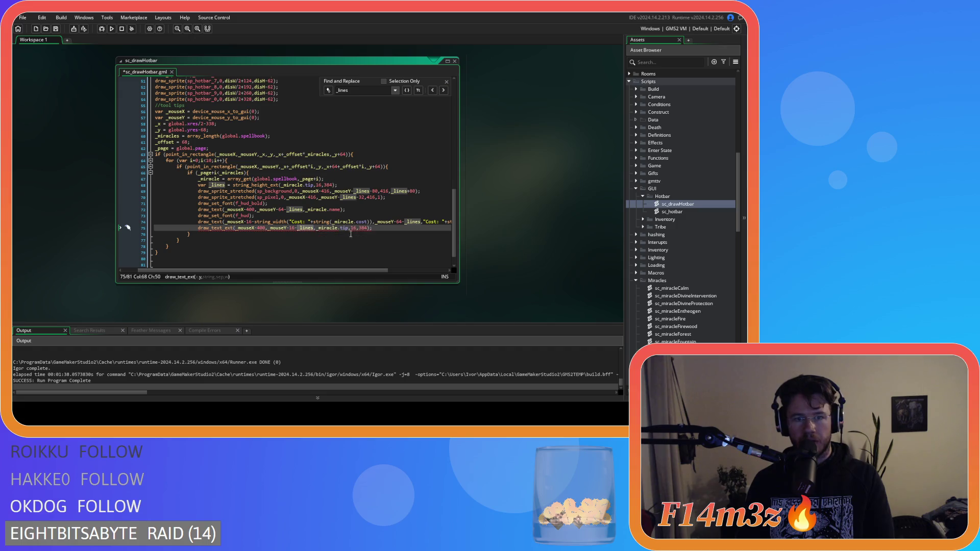
pyautogui.click(385, 229)
pyautogui.press('F5')
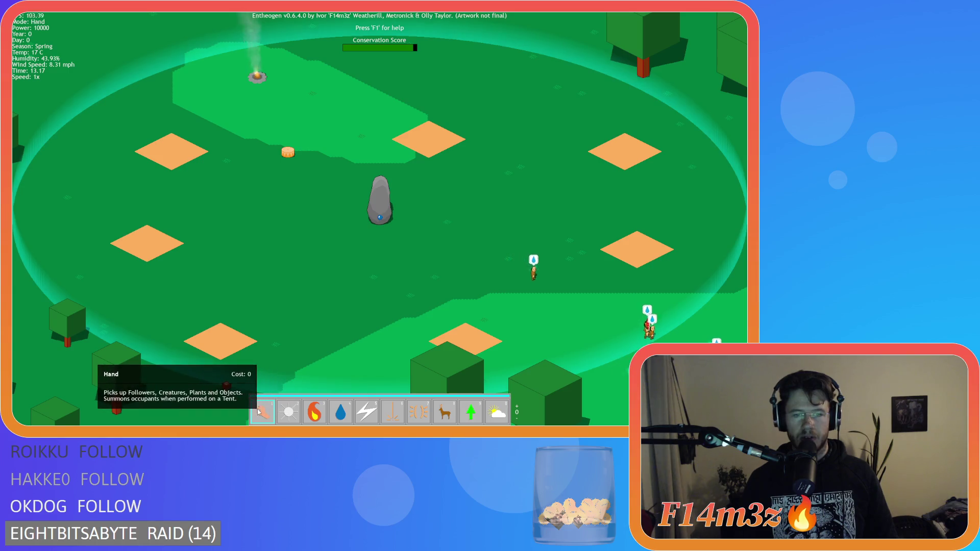
# Try the Light and Hand hotbar tooltips, then quit Entheogen with Escape and Y
pyautogui.click(289, 412)
pyautogui.click(269, 415)
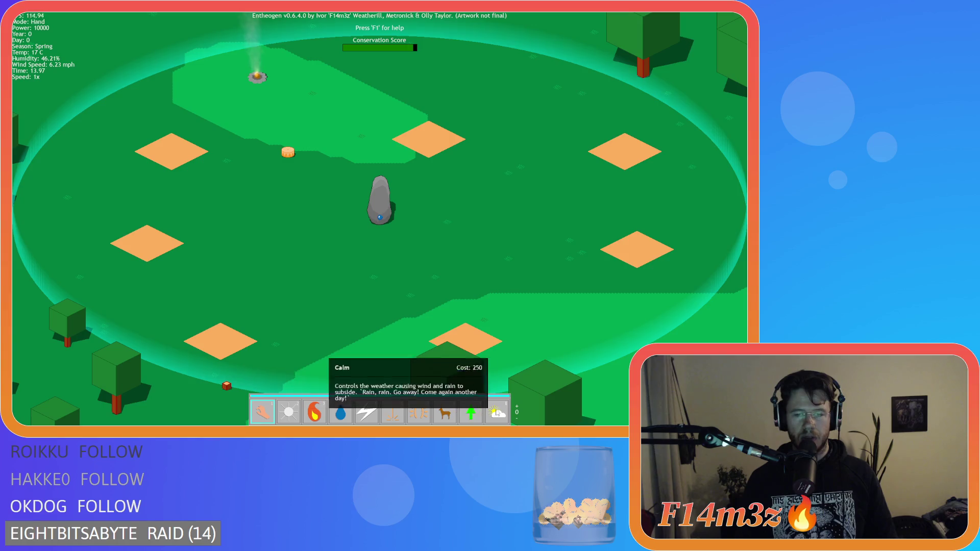
pyautogui.press('Escape')
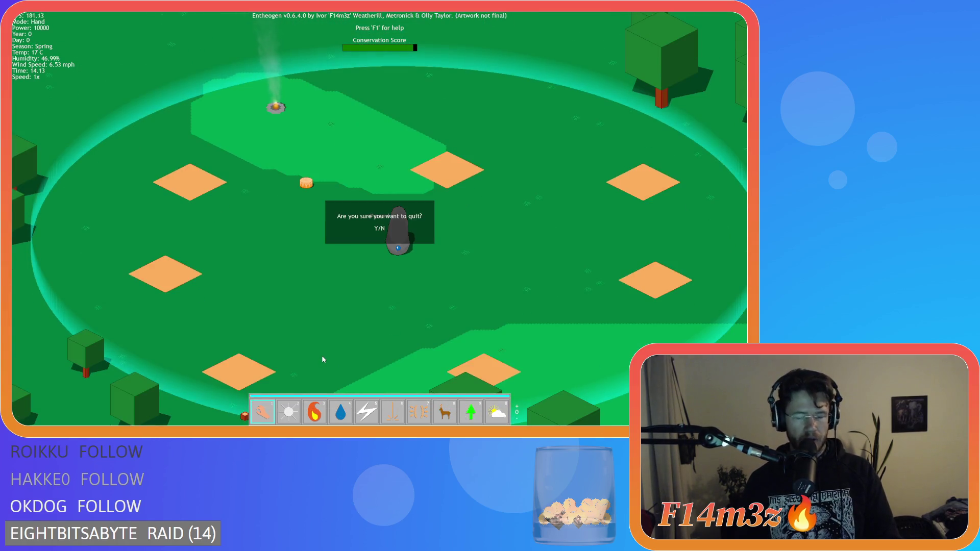
pyautogui.press('y')
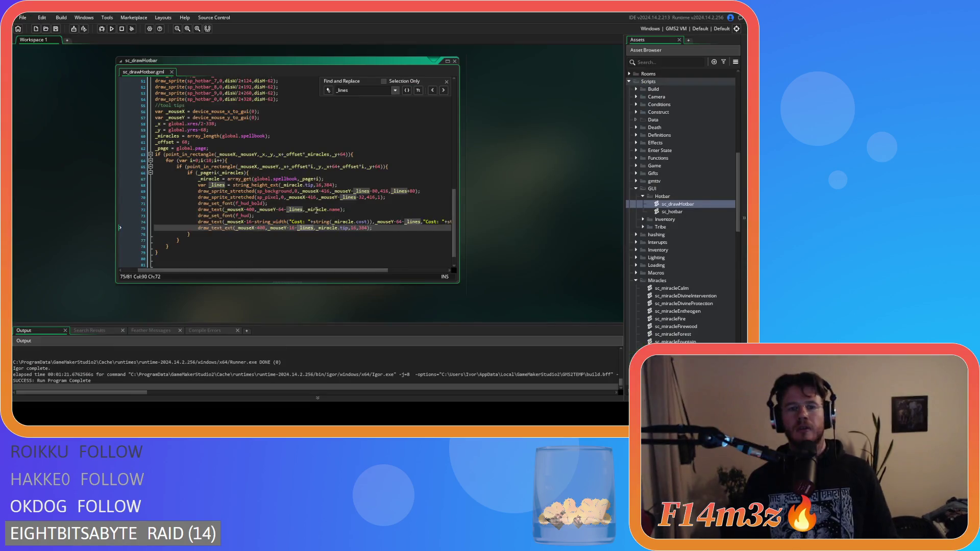
# Close the find and replace bar in the sc_drawHotbar code
pyautogui.click(348, 210)
pyautogui.click(447, 82)
pyautogui.rightClick(493, 99)
# Close all workspace windows, including the sc_drawHotbar editor
pyautogui.moveTo(526, 110)
pyautogui.click(541, 153)
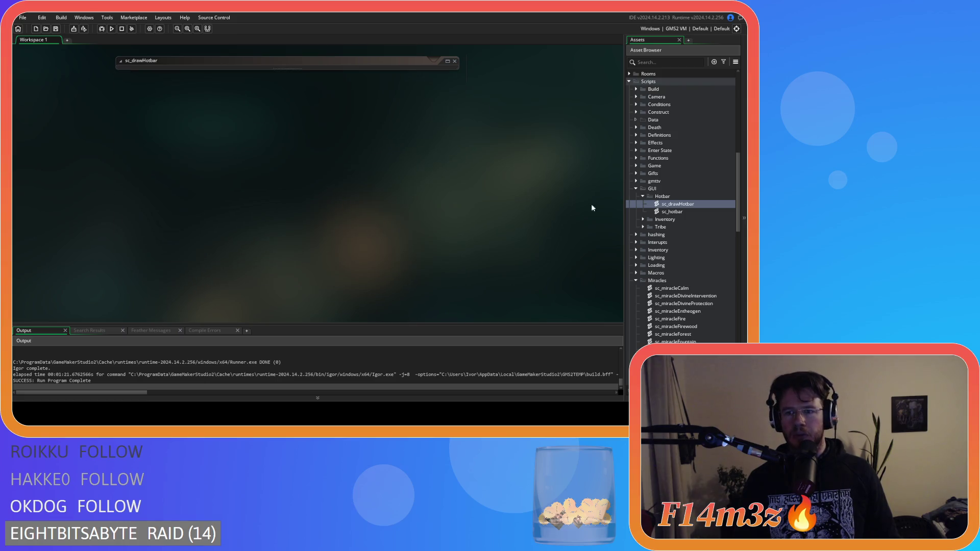
pyautogui.click(636, 188)
# Collapse the Scripts, Sprites Misc and Objects folders in the Asset Browser
pyautogui.click(636, 242)
pyautogui.scroll(5, 635, 244)
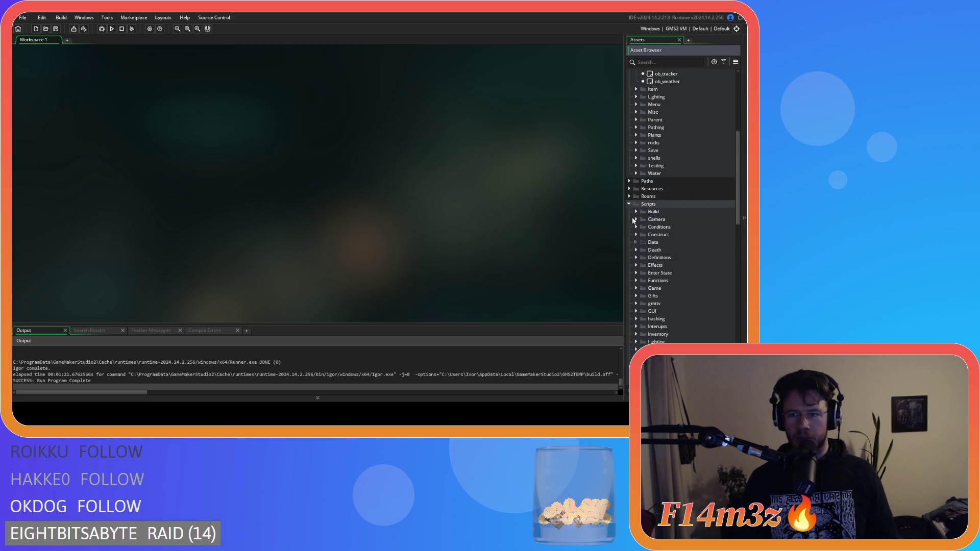
pyautogui.click(629, 204)
pyautogui.click(633, 310)
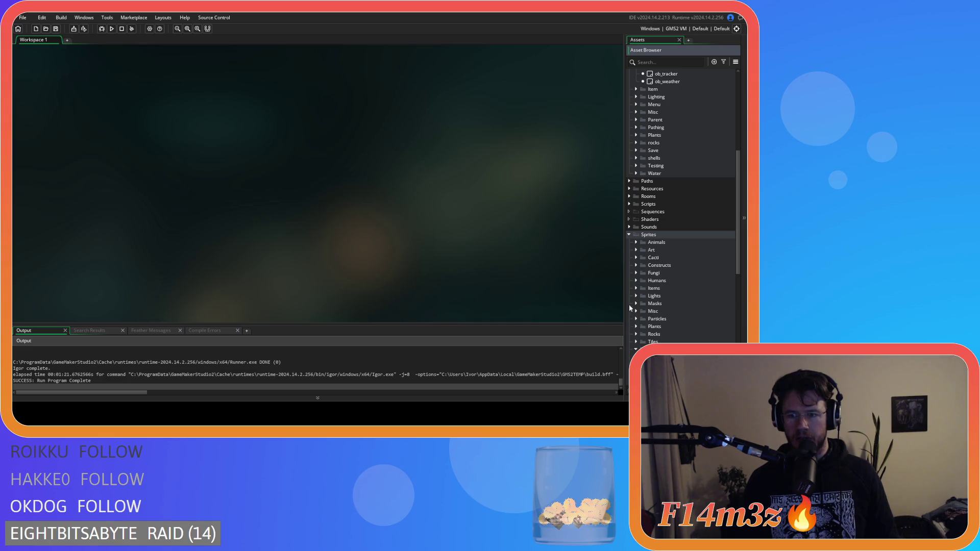
pyautogui.scroll(-2, 636, 321)
pyautogui.scroll(5, 638, 228)
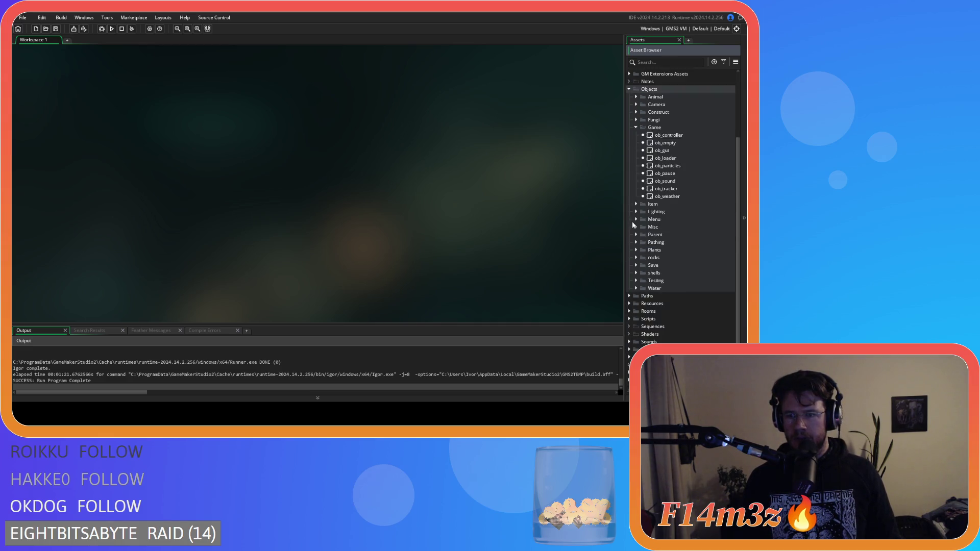
pyautogui.click(629, 160)
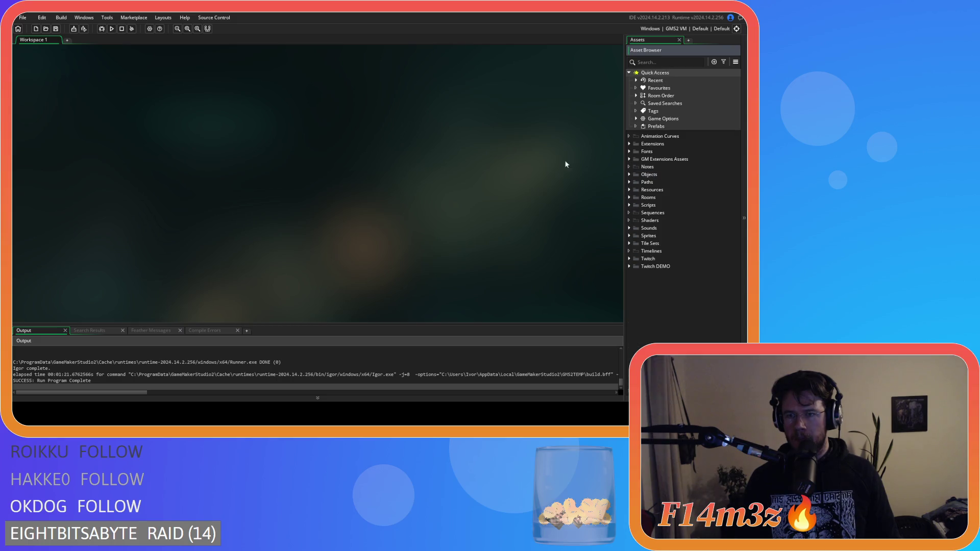